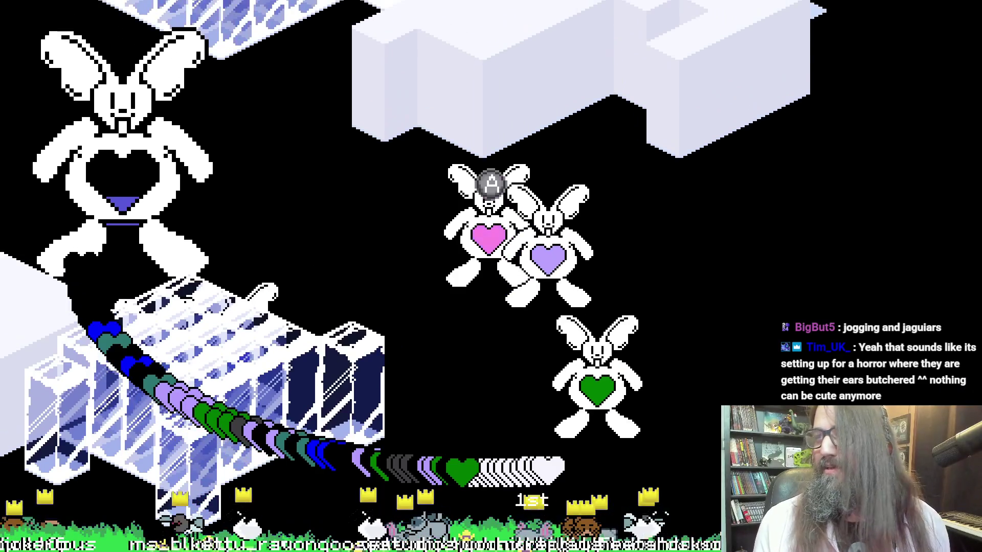
# Walk the player bunny down and left through the level to the checkered board.
pyautogui.press('Down')
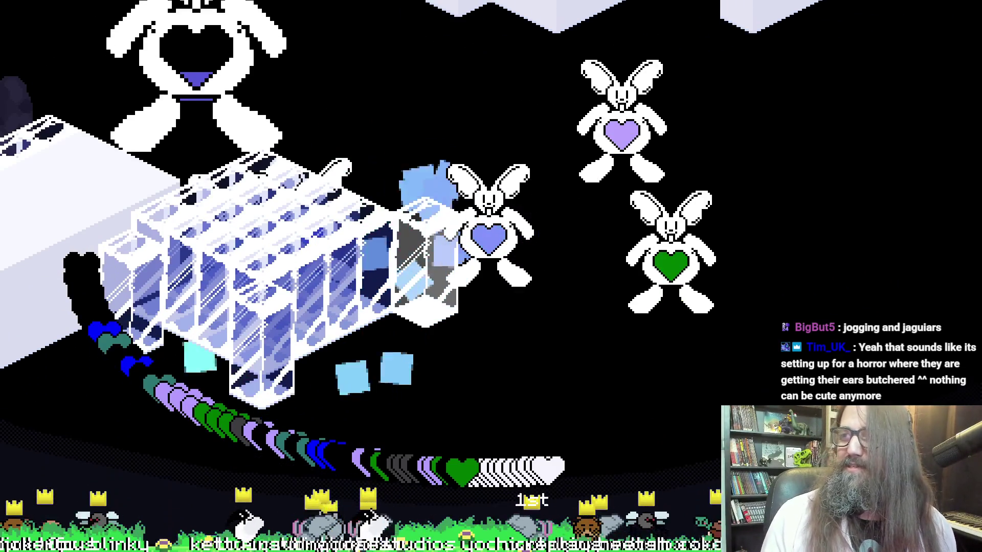
pyautogui.press('Left')
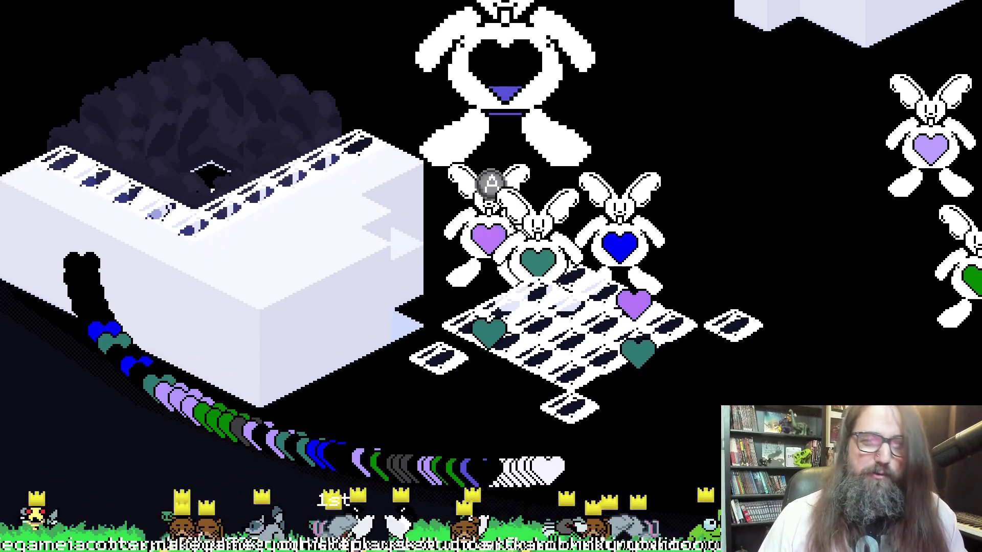
# Read through the bunnies' conversation about ears until the dialogue closes.
pyautogui.press('space')
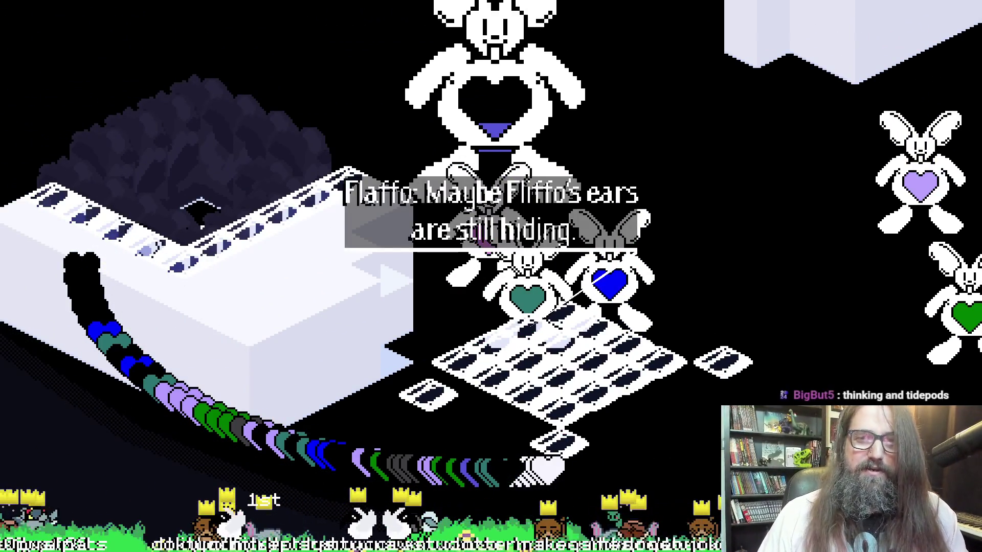
pyautogui.press('space')
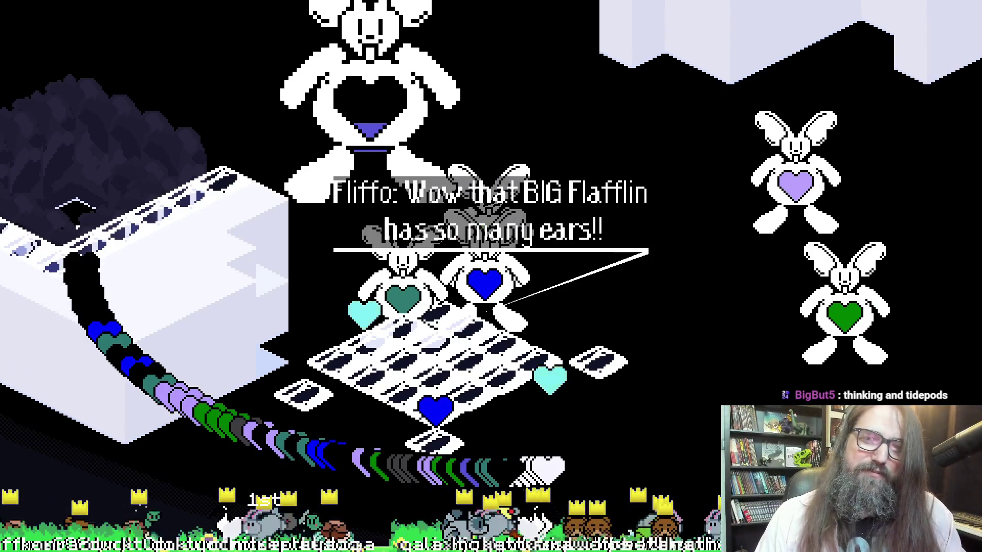
pyautogui.press('space')
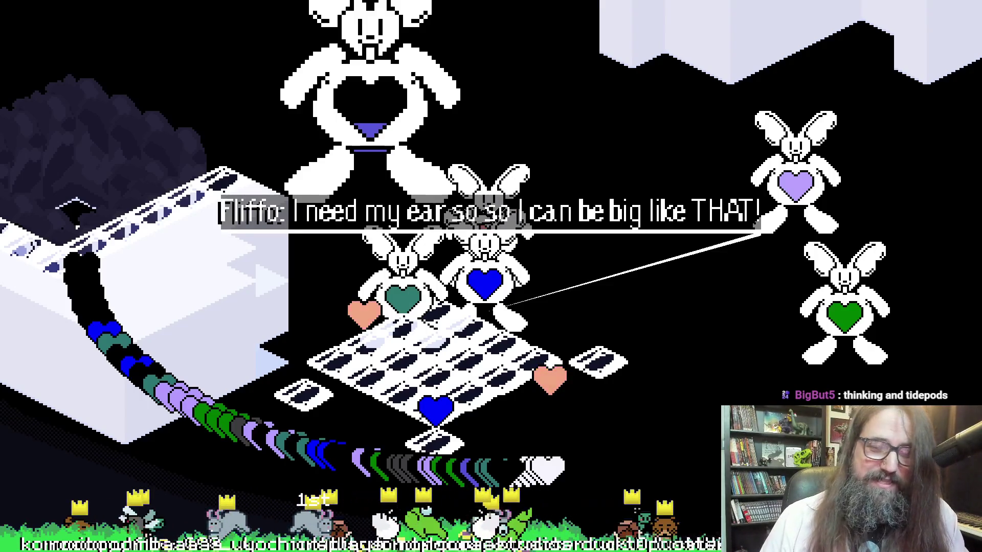
pyautogui.press('space')
# Walk the player bunny around the board and up-left toward the big bunny.
pyautogui.press('Down')
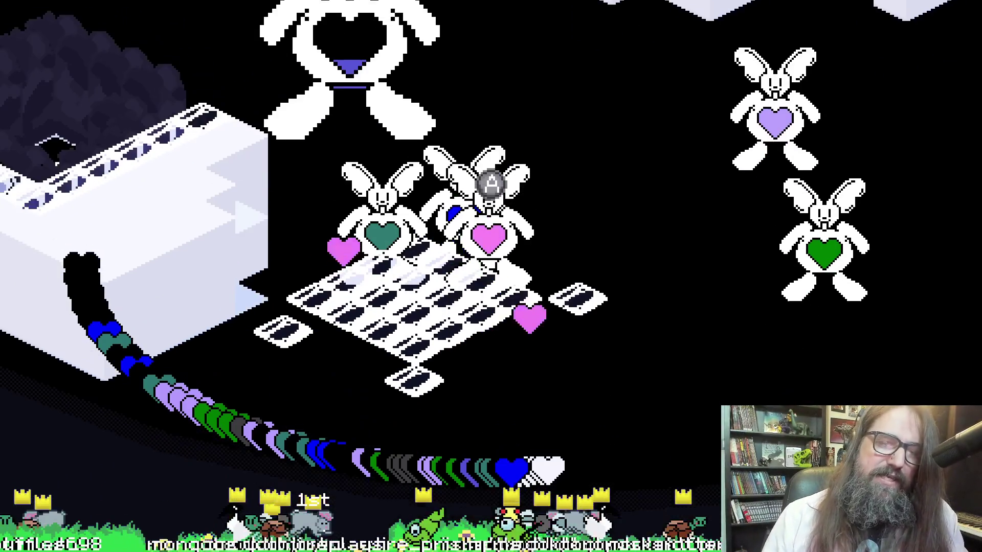
pyautogui.press('Up')
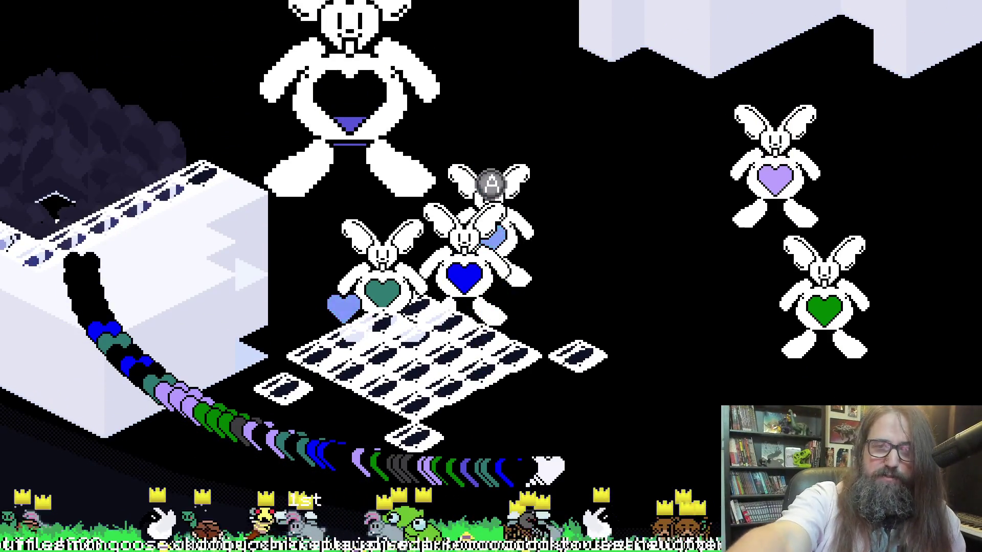
pyautogui.press('Up')
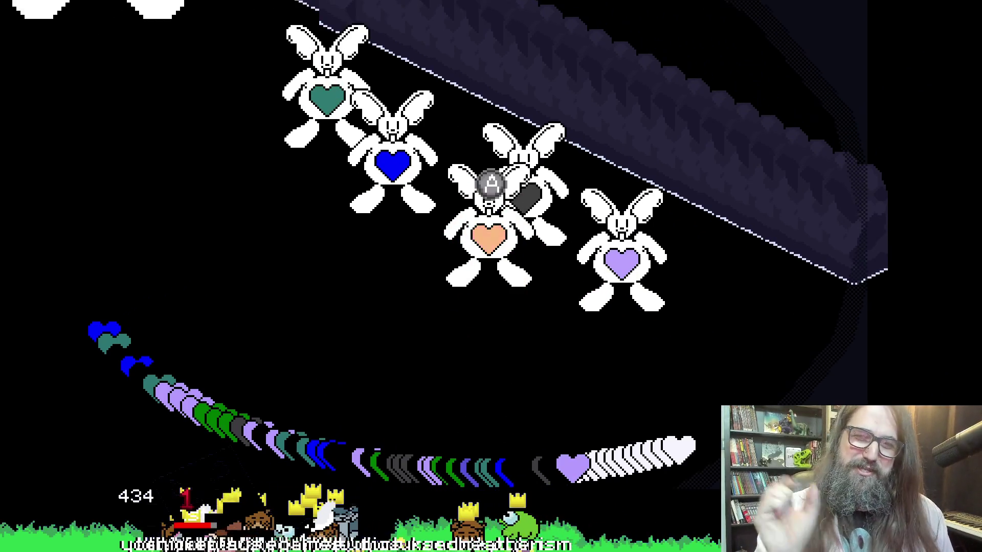
# Page through the remaining dialogue lines with Z, then exit the playtest with Escape.
pyautogui.press('z')
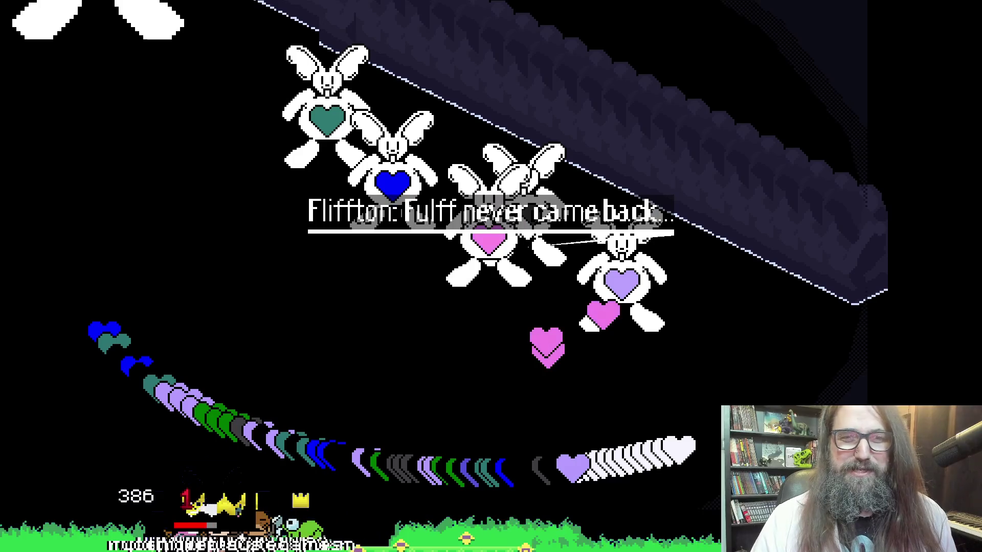
pyautogui.press('z')
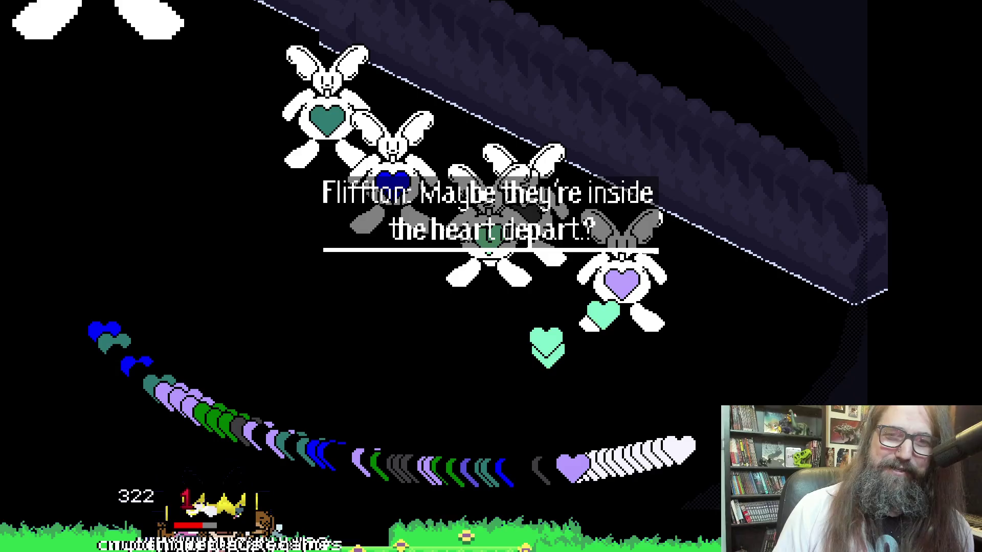
pyautogui.press('z')
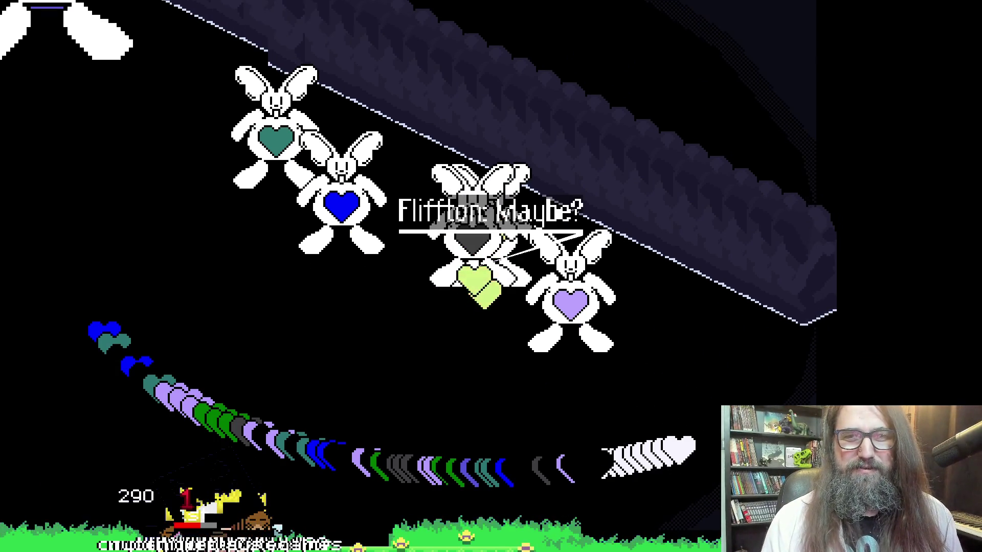
pyautogui.press('z')
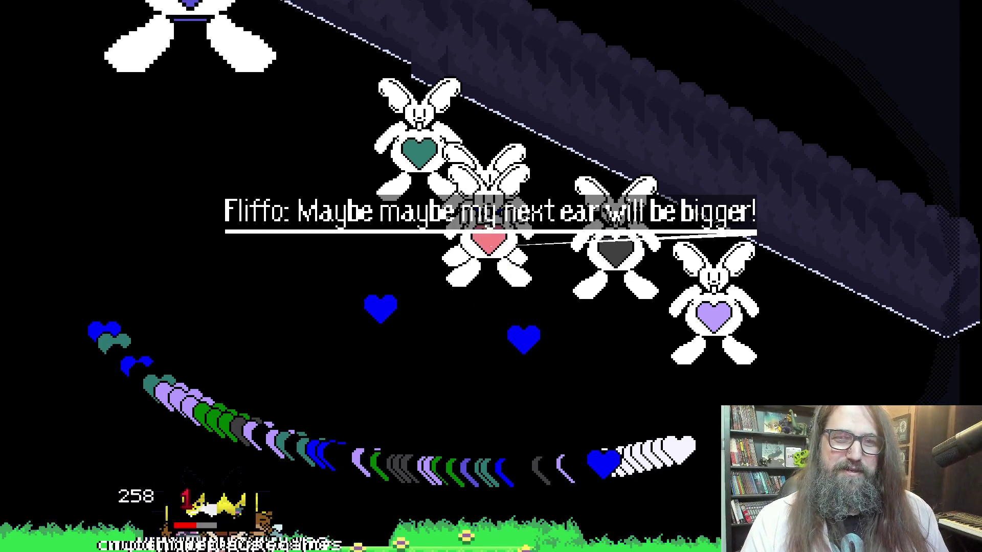
pyautogui.press('z')
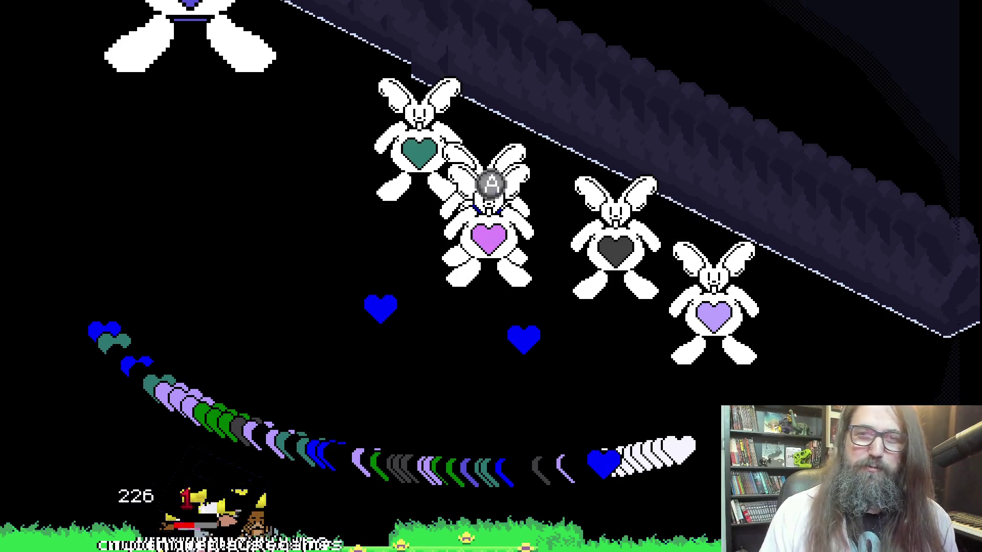
pyautogui.press('z')
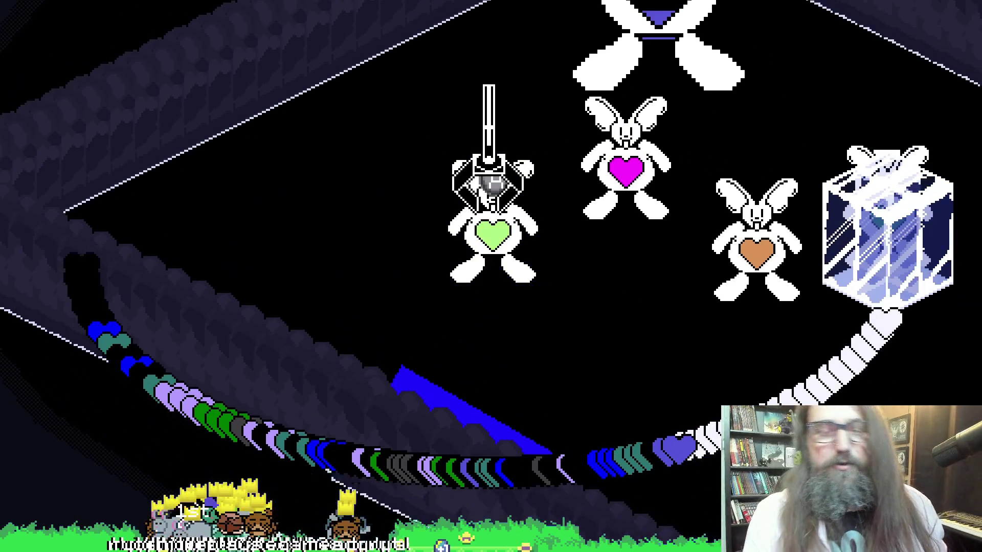
pyautogui.press('Escape')
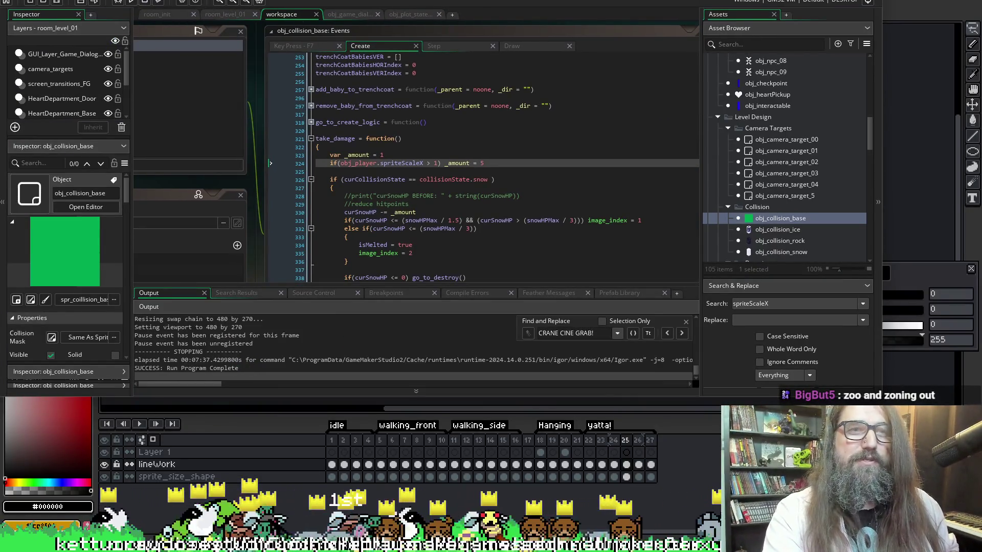
# Maximize the GameMaker window, then bring up the player sprite in Aseprite.
pyautogui.hotkey('alt', 'Tab')
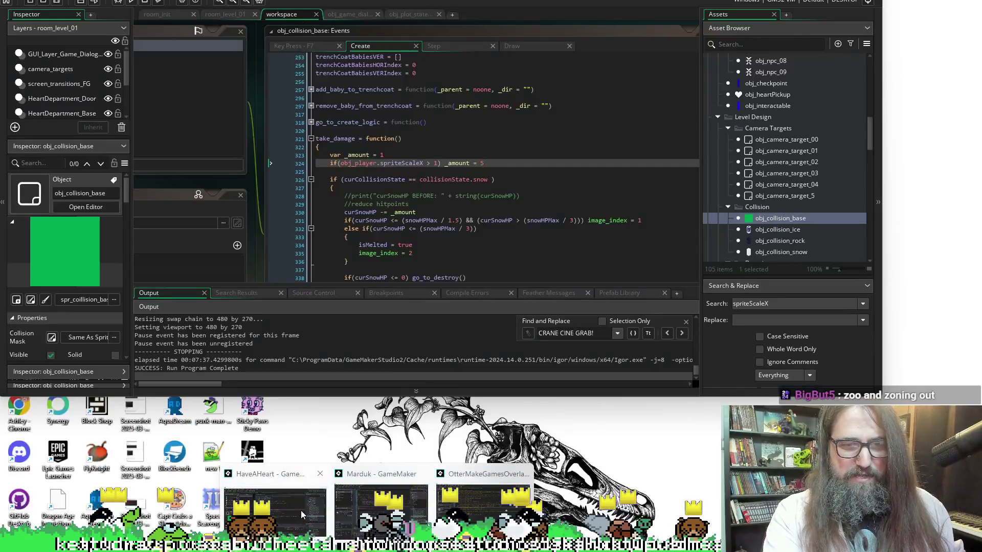
pyautogui.hotkey('alt', 'Tab')
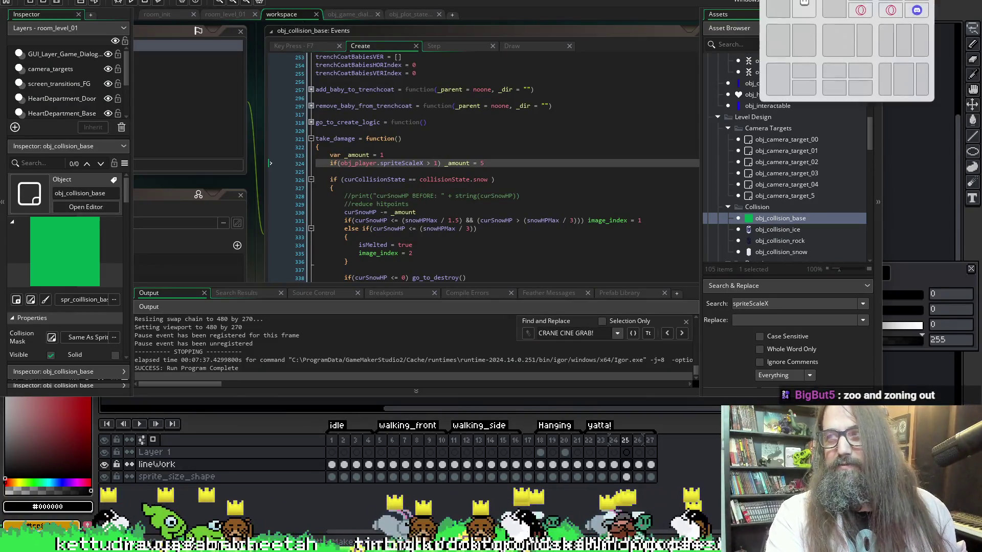
pyautogui.click(804, 2)
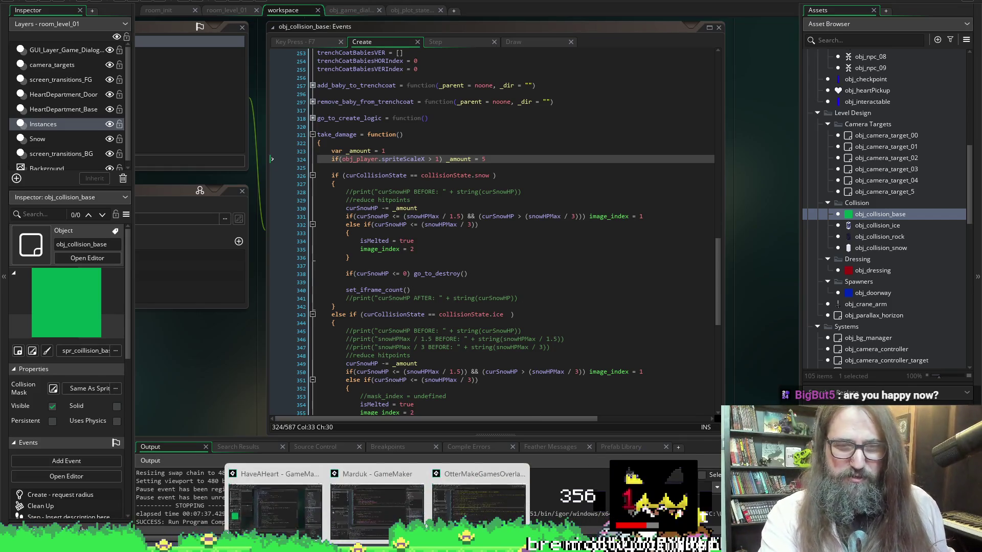
pyautogui.click(355, 545)
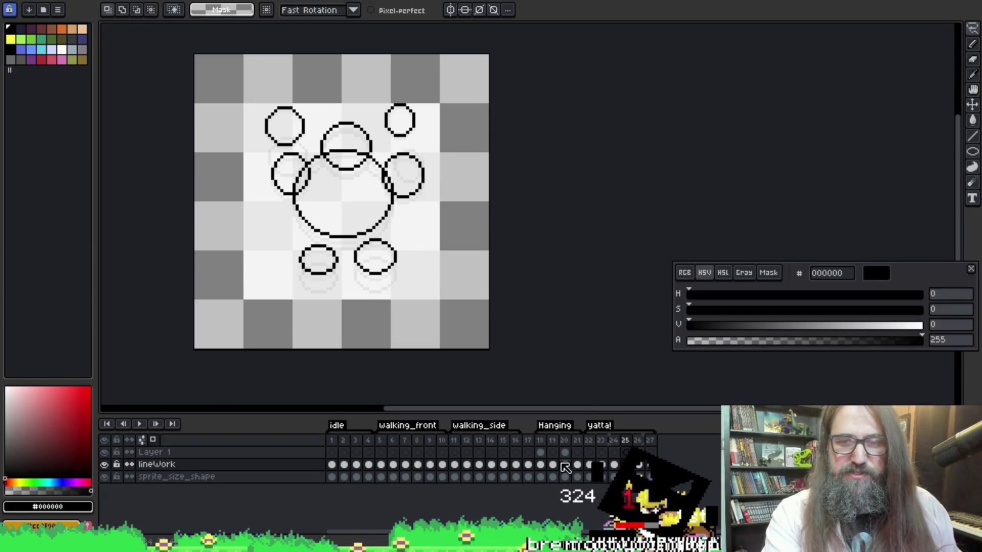
# Preview the Hanging and walking_front animations in playback.
pyautogui.click(542, 442)
pyautogui.press('Return')
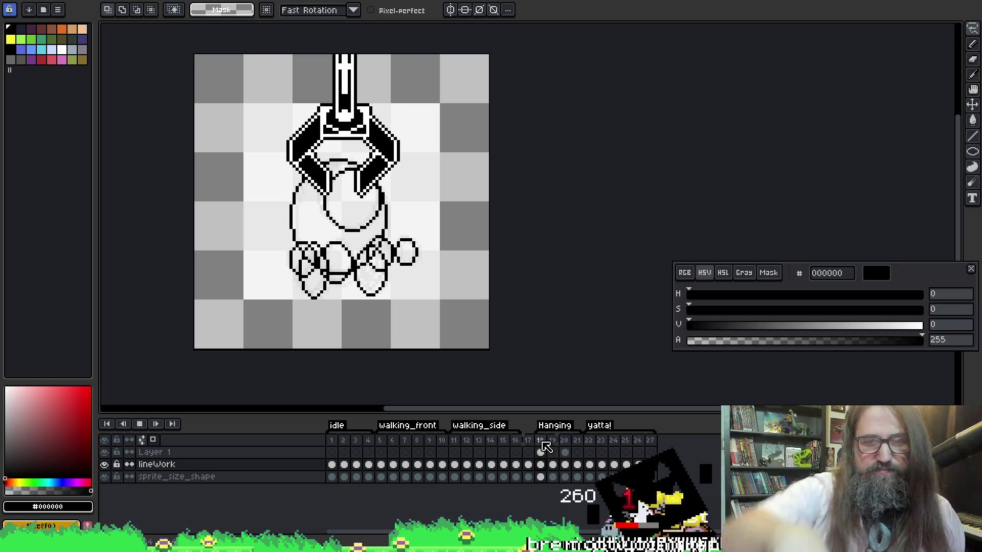
pyautogui.press('Return')
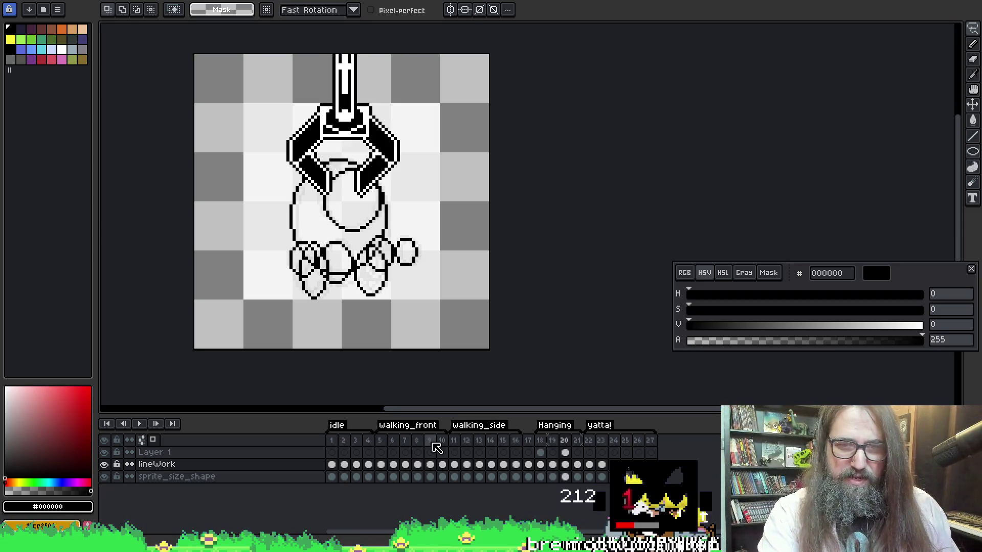
pyautogui.click(386, 450)
pyautogui.press('Return')
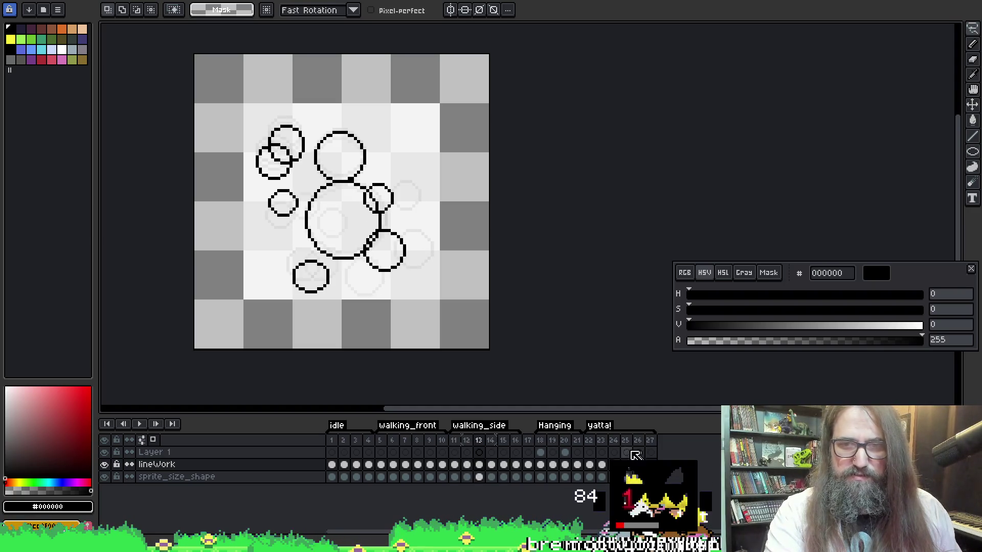
# Show the bunny drawing on frame 22, recenter it, and play the animation.
pyautogui.click(589, 441)
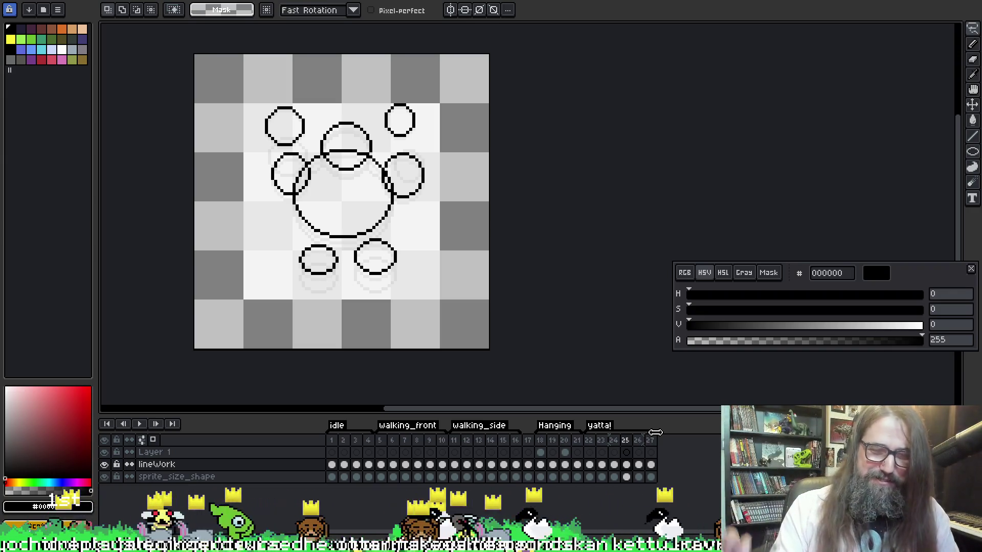
pyautogui.click(589, 450)
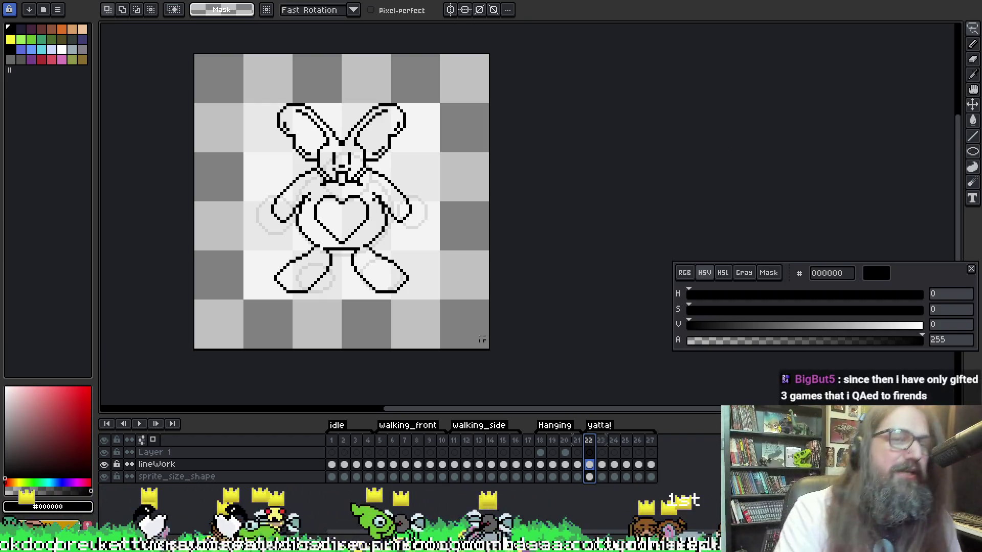
pyautogui.moveTo(441, 166); pyautogui.dragTo(473, 164)
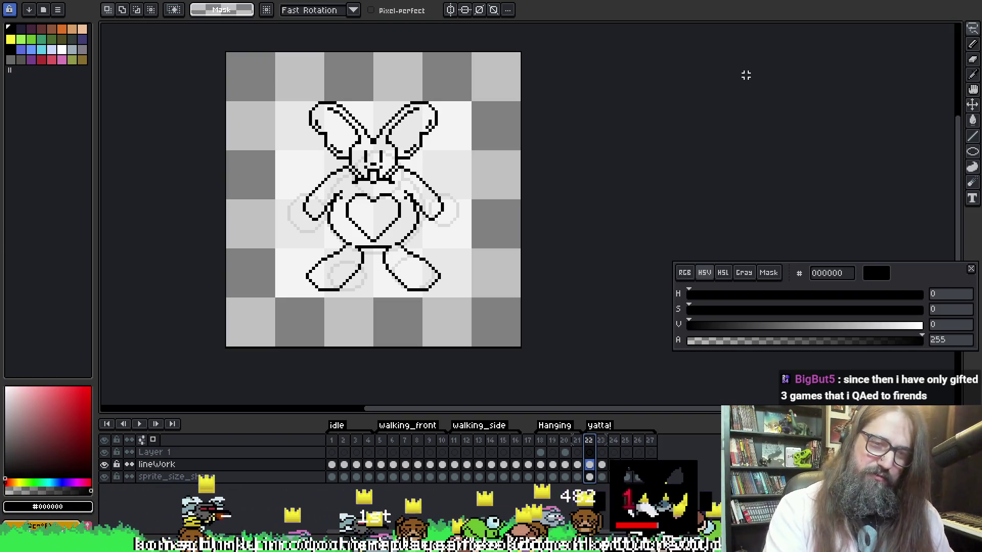
pyautogui.press('Return')
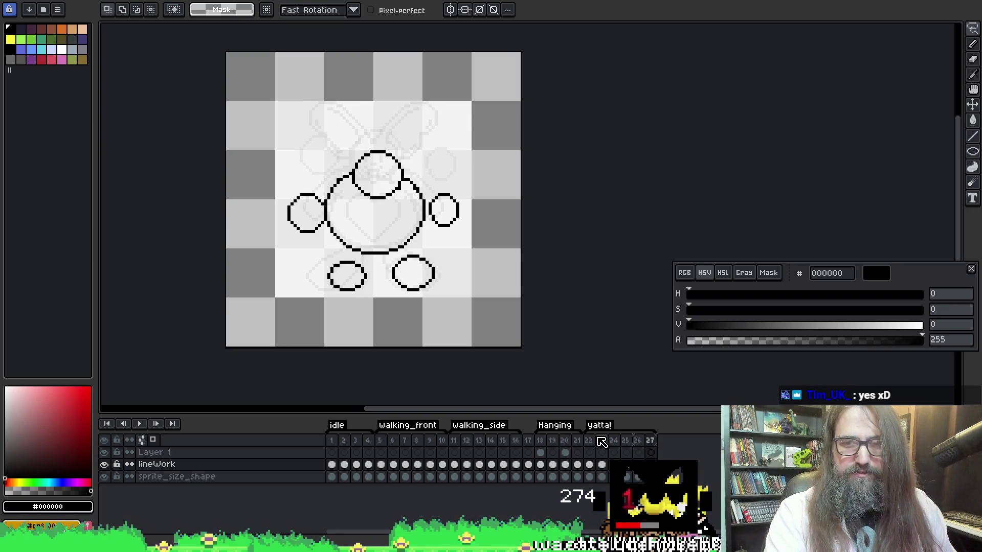
# Adjust the yatta! tag around frames 22–23, preview it, and select frames 22–27.
pyautogui.click(651, 442)
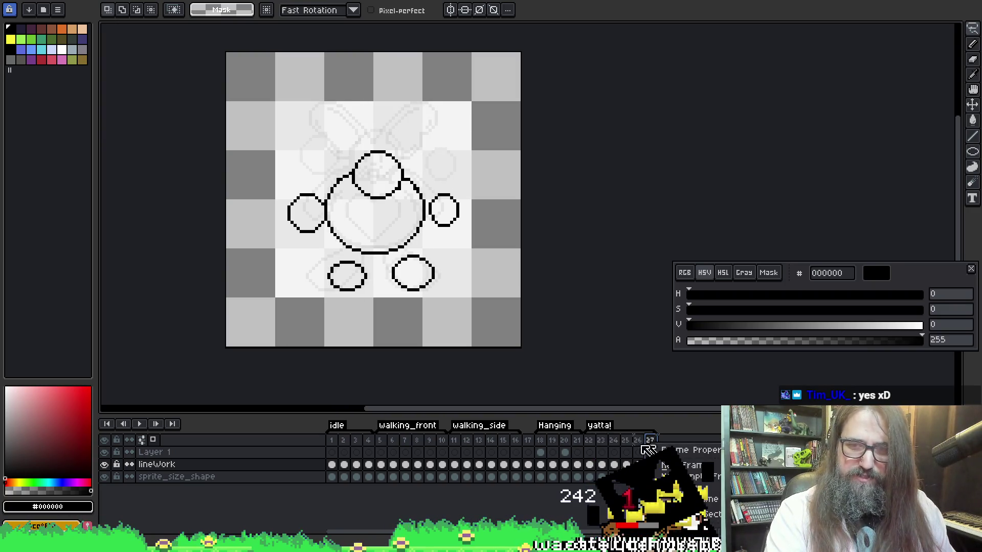
pyautogui.click(592, 442)
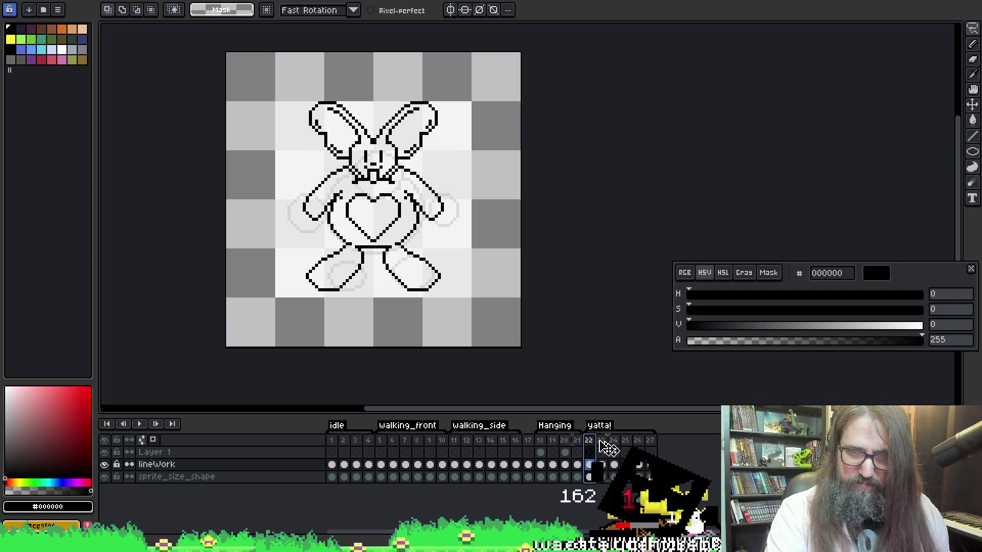
pyautogui.moveTo(603, 448); pyautogui.dragTo(592, 447)
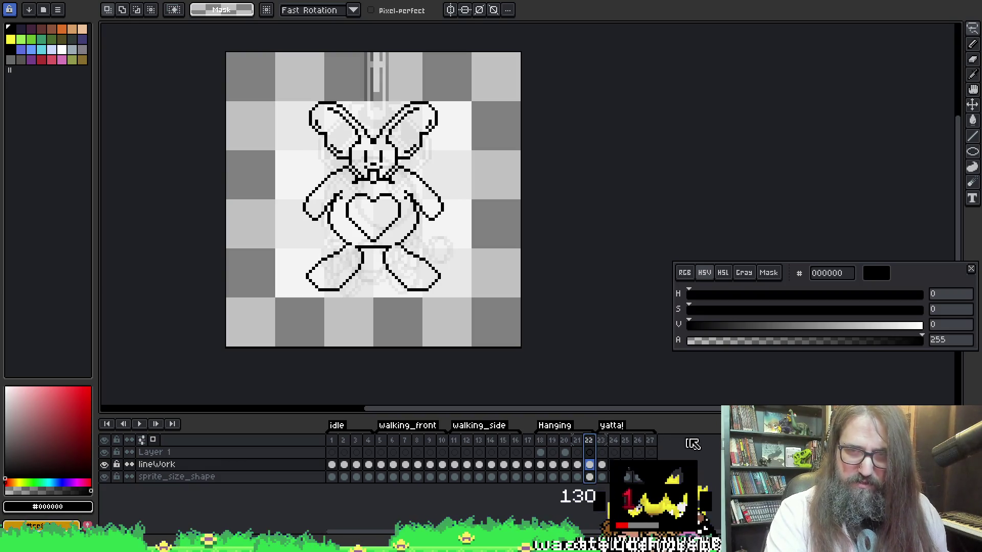
pyautogui.click(601, 442)
pyautogui.click(593, 443)
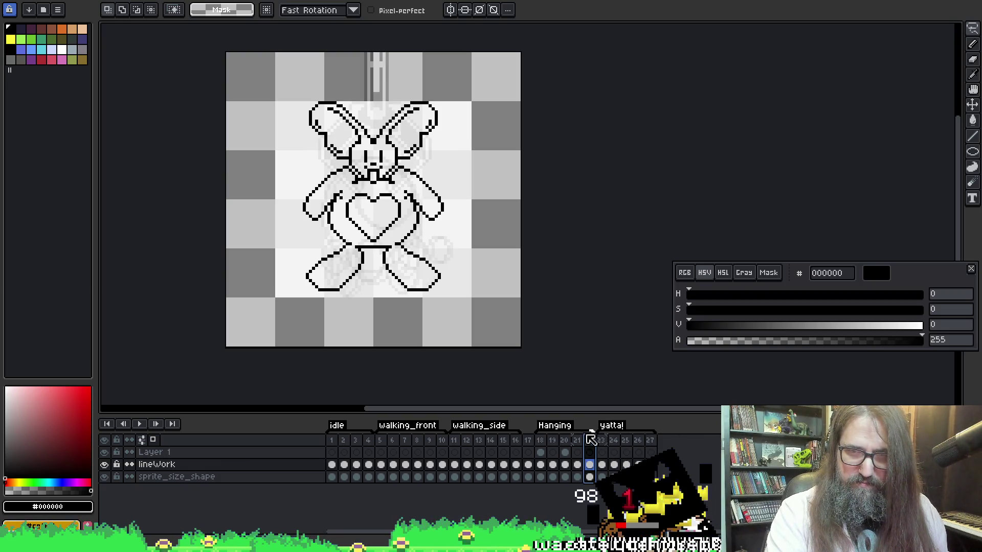
pyautogui.click(603, 444)
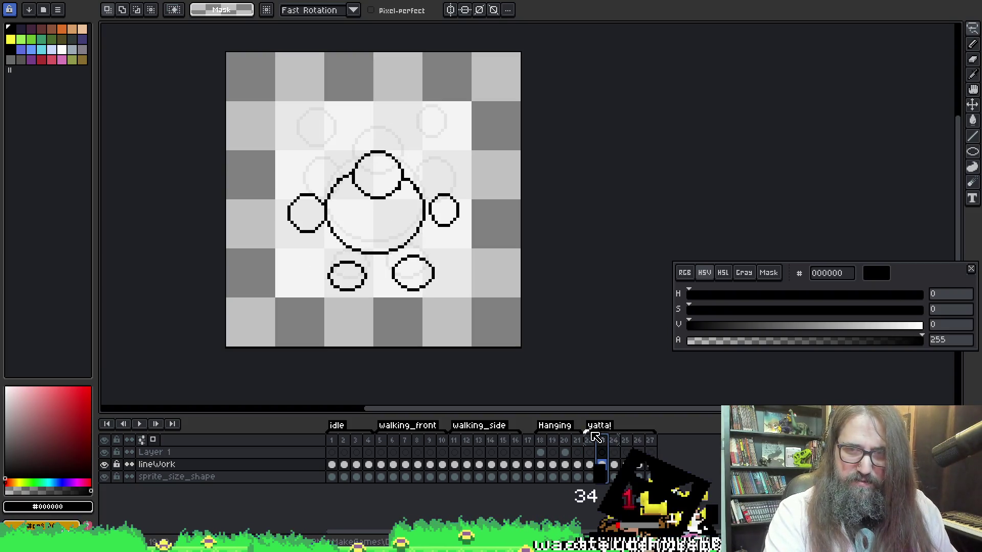
pyautogui.press('Return')
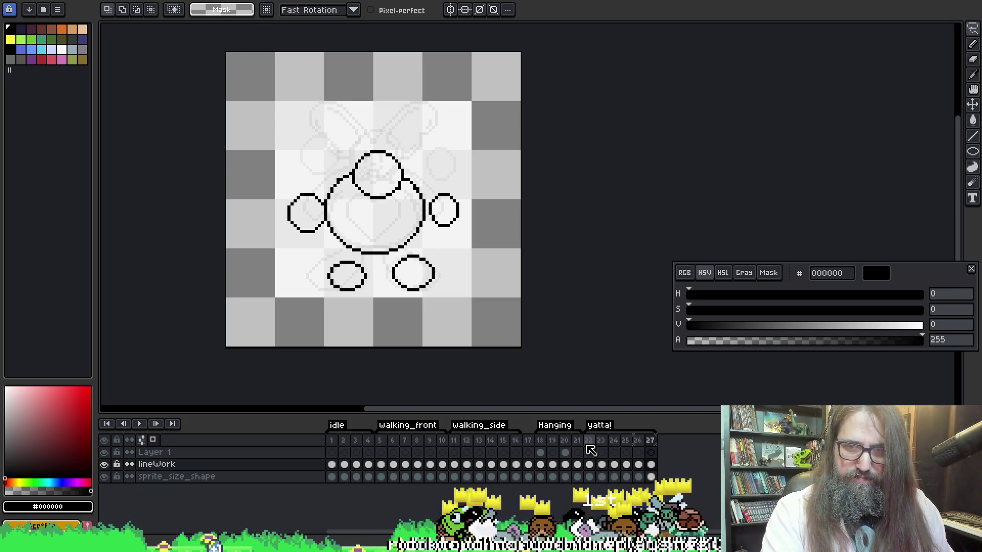
pyautogui.moveTo(591, 450); pyautogui.dragTo(654, 449)
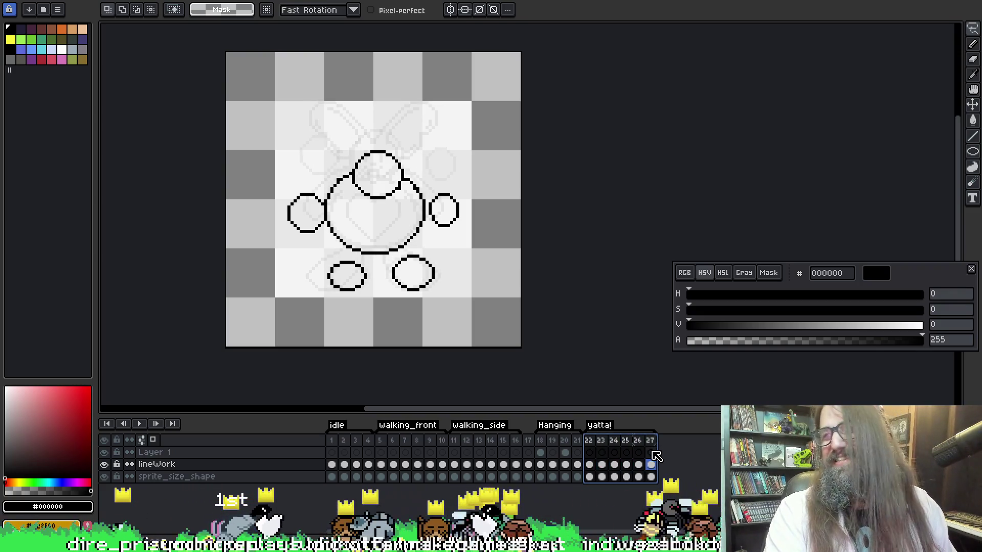
# Dismiss the cel context menu and show the bunny drawing on frame 22.
pyautogui.rightClick(656, 452)
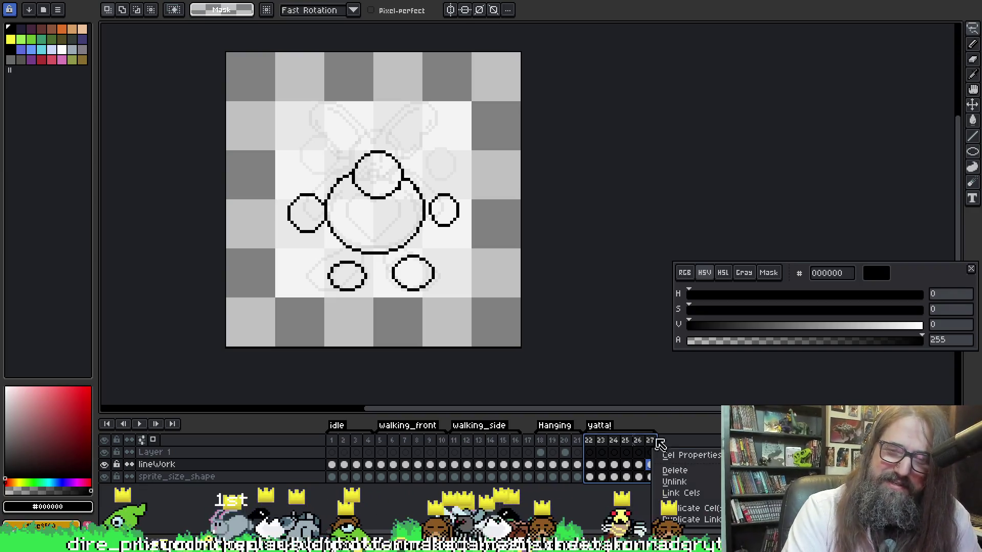
pyautogui.click(687, 441)
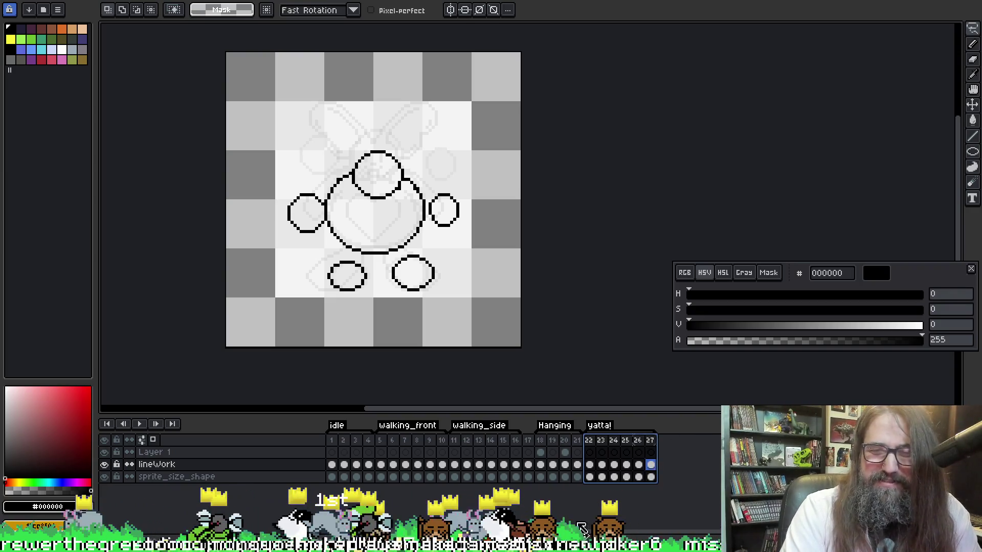
pyautogui.click(592, 440)
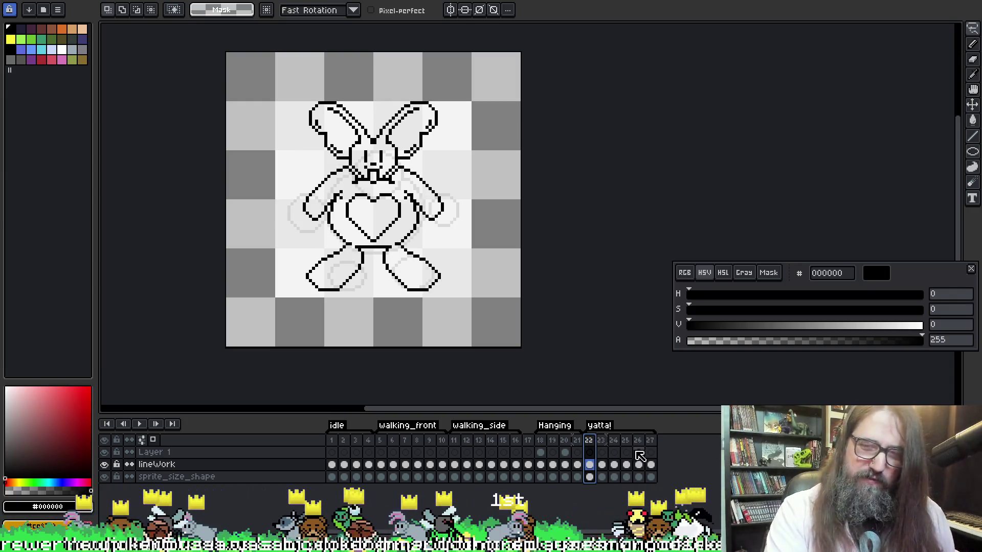
# Select frames 22 through 27 in the timeline.
pyautogui.doubleClick(597, 441)
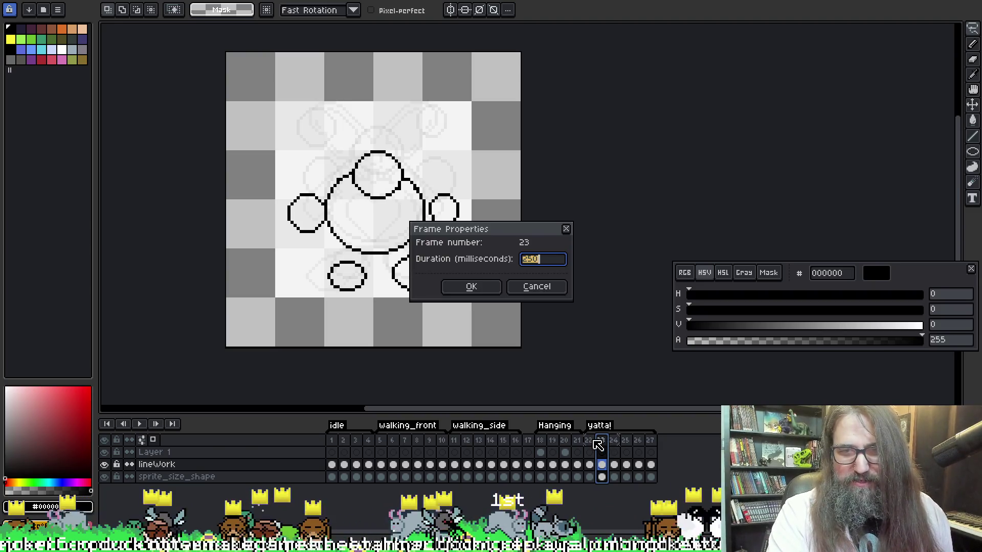
pyautogui.click(566, 229)
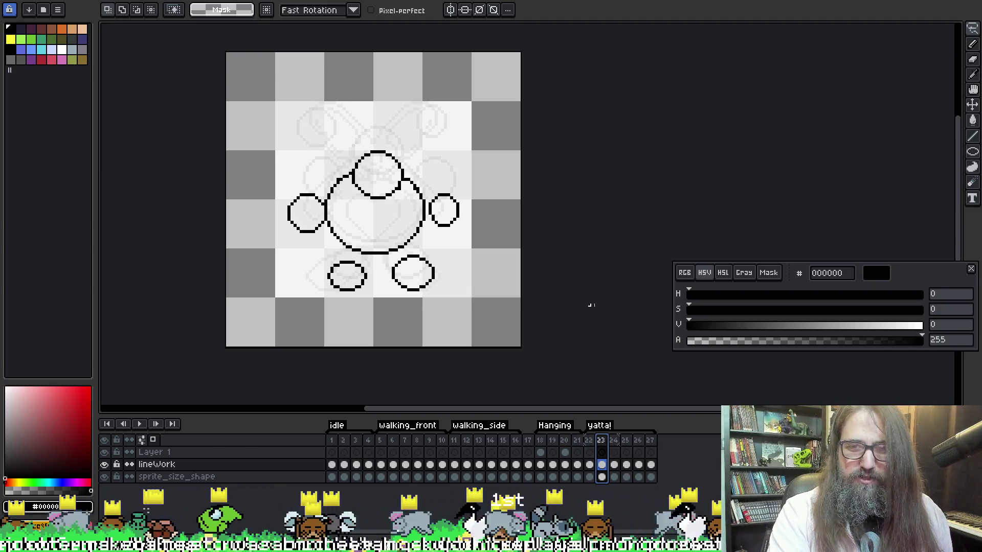
pyautogui.click(588, 441)
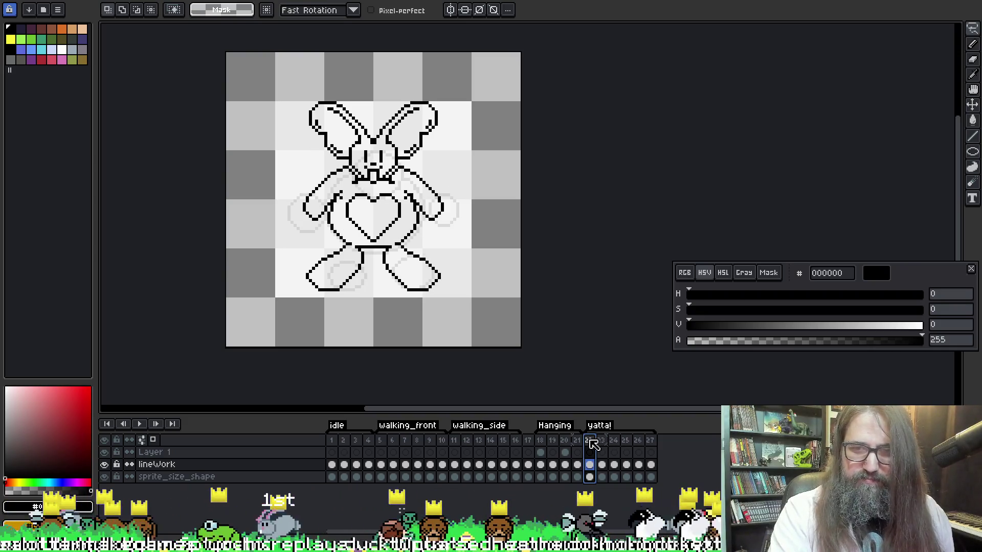
pyautogui.moveTo(588, 441); pyautogui.dragTo(652, 448)
# Set the selected frames' duration to 200 ms and play the animation.
pyautogui.rightClick(652, 448)
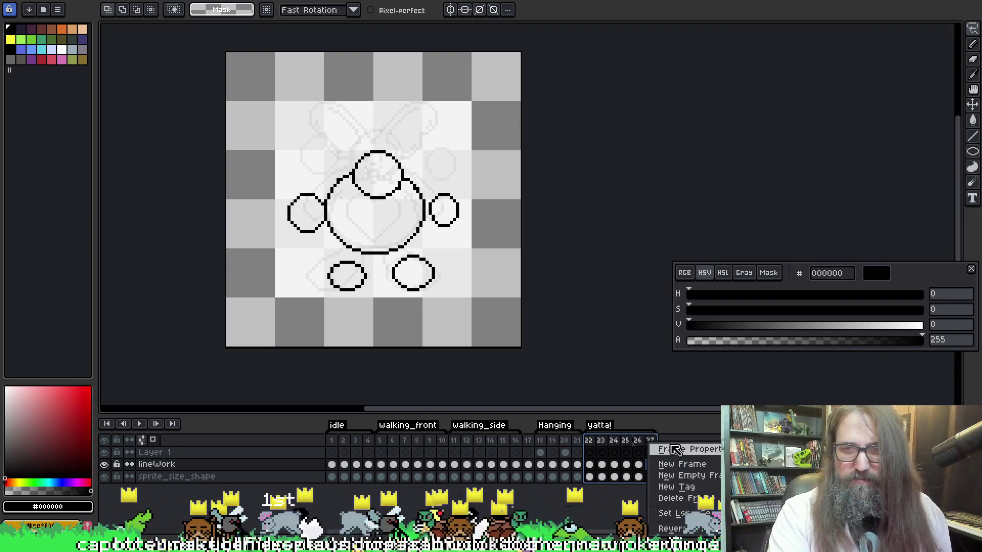
pyautogui.click(675, 449)
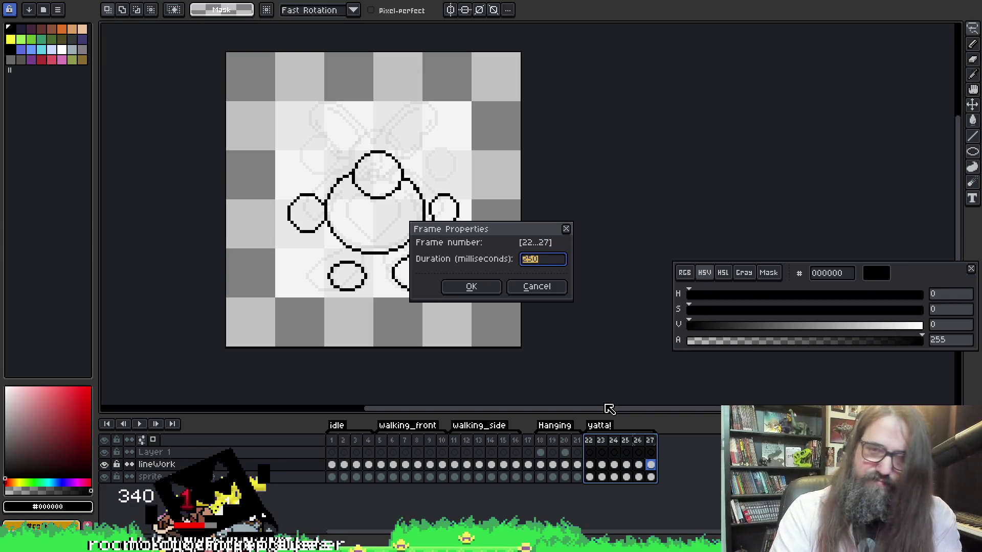
pyautogui.write('200')
pyautogui.press('Return')
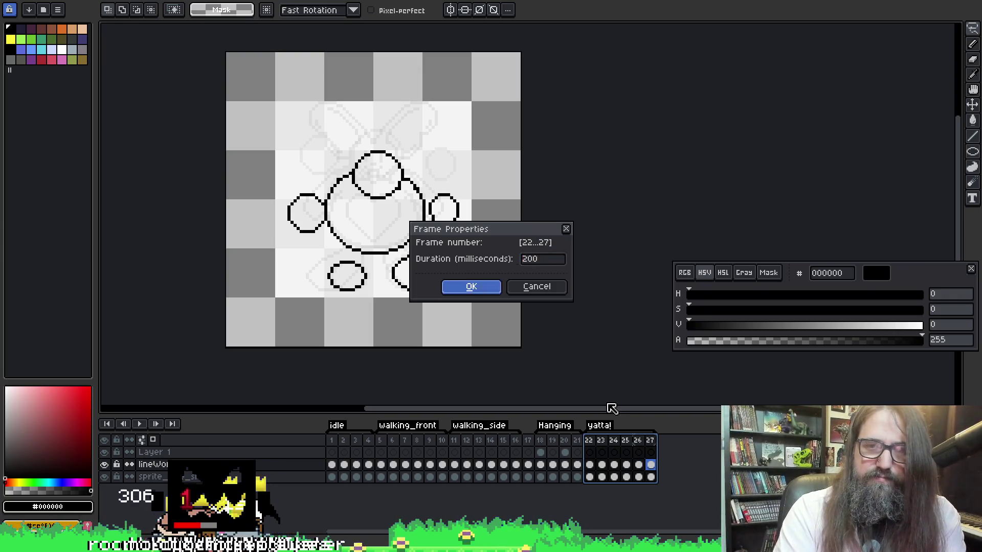
pyautogui.press('Return')
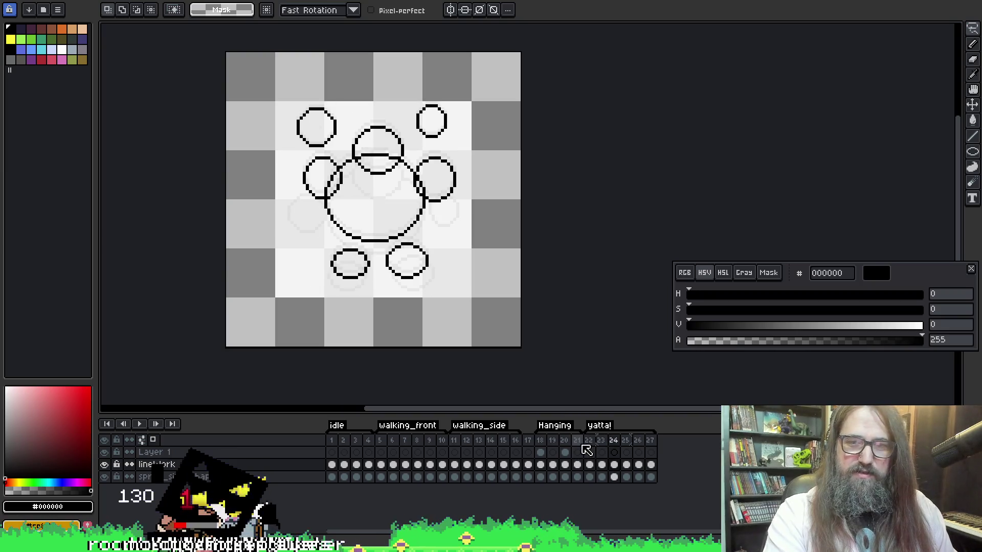
# Set frames 22–27 to 150 ms each in Frame Properties.
pyautogui.moveTo(588, 441); pyautogui.dragTo(656, 444)
pyautogui.rightClick(651, 444)
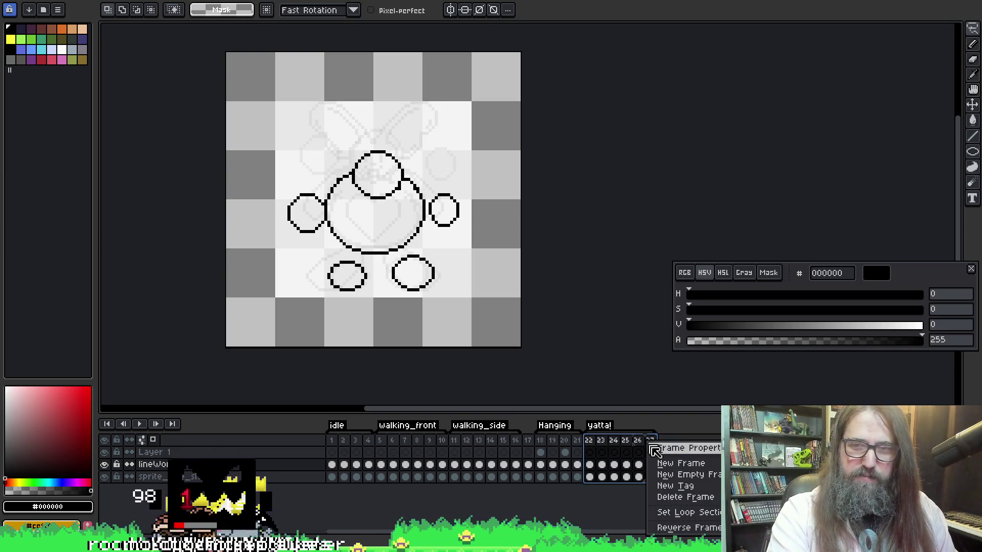
pyautogui.click(663, 449)
pyautogui.write('100')
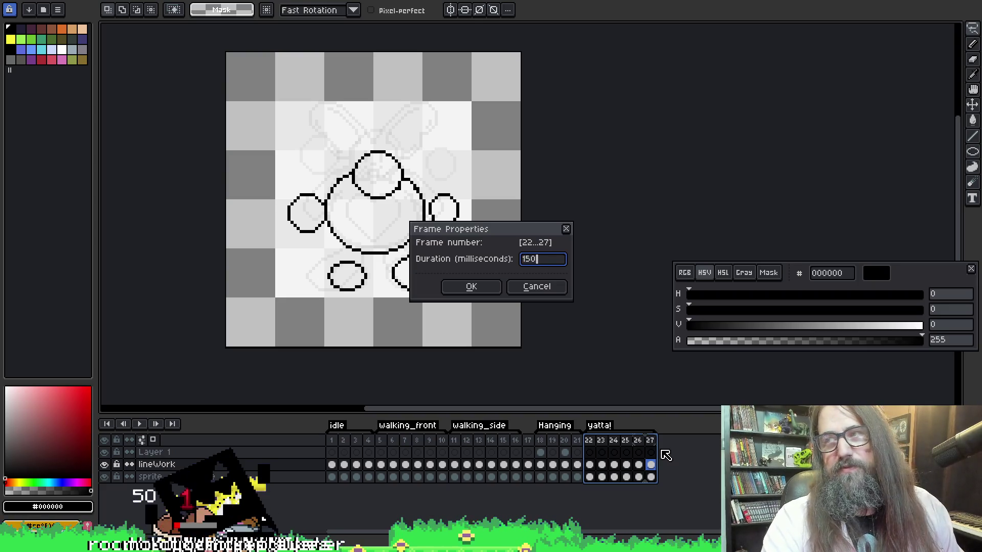
pyautogui.press('Return')
pyautogui.press('Return')
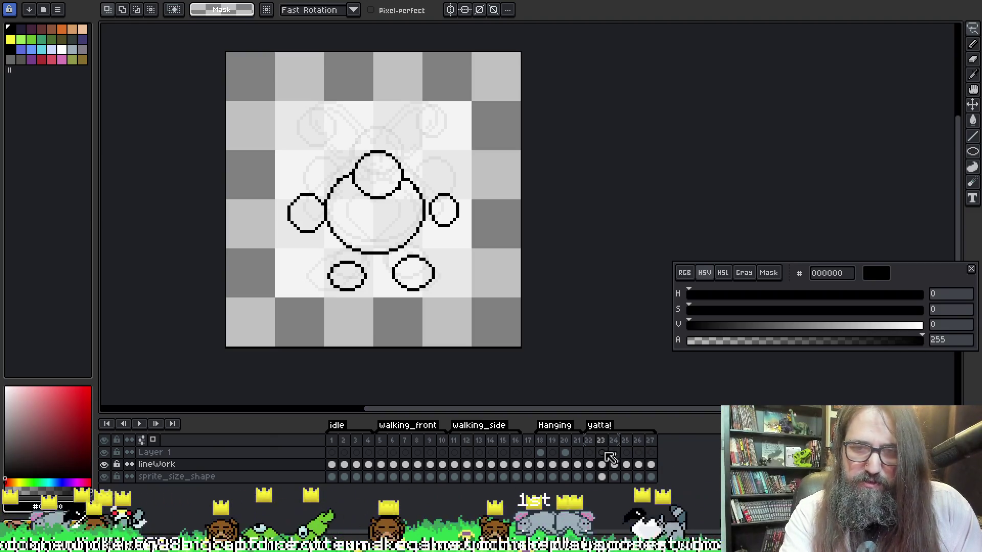
pyautogui.click(590, 464)
pyautogui.press('Return')
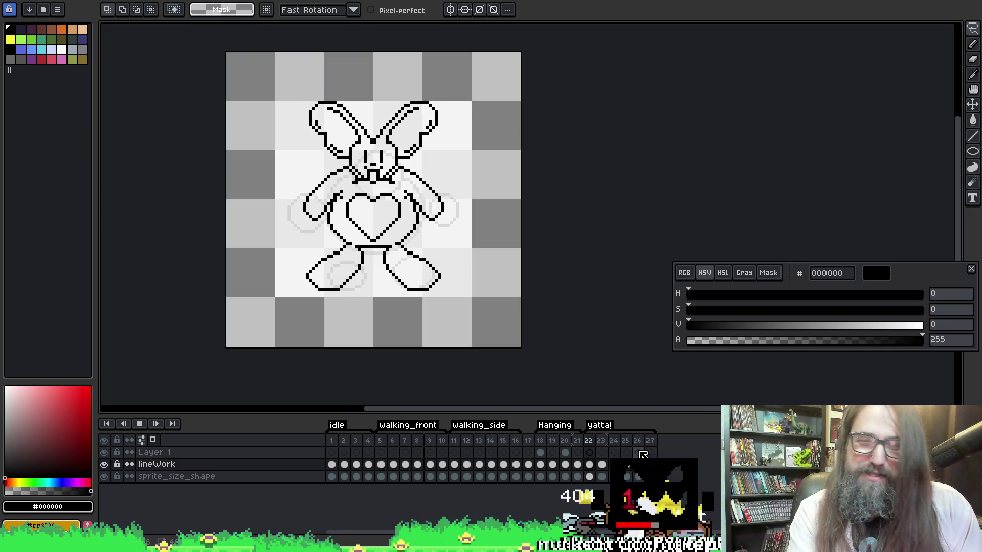
pyautogui.press('Return')
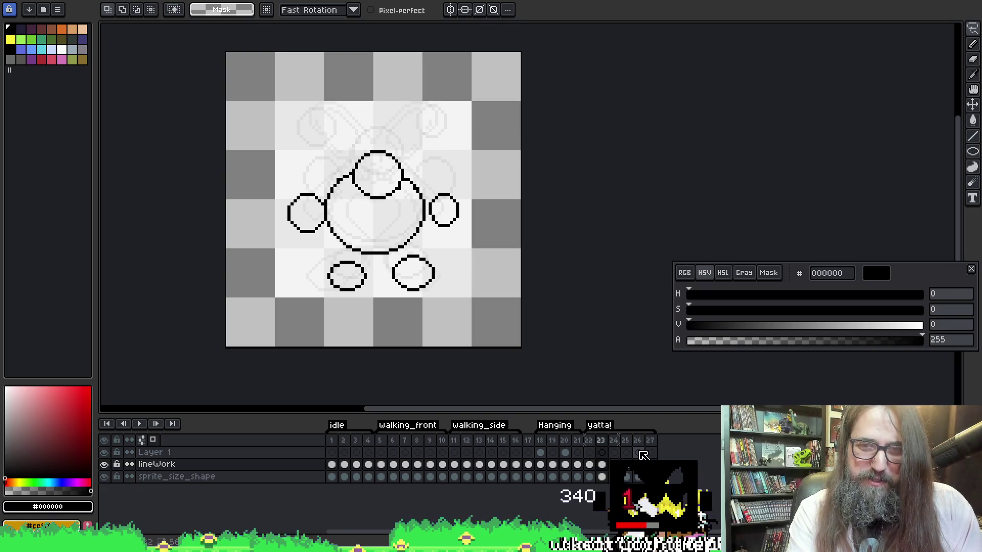
pyautogui.press('Return')
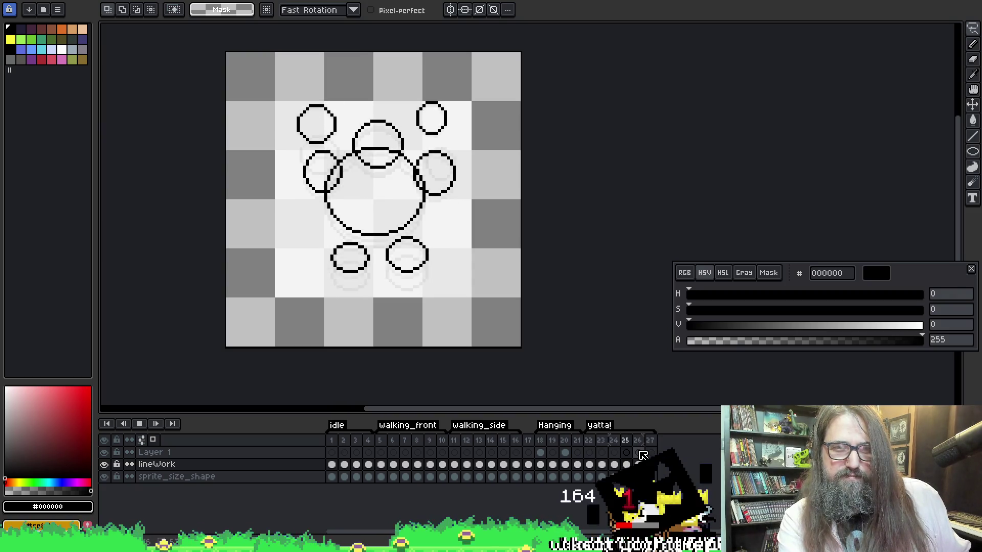
pyautogui.press('Return')
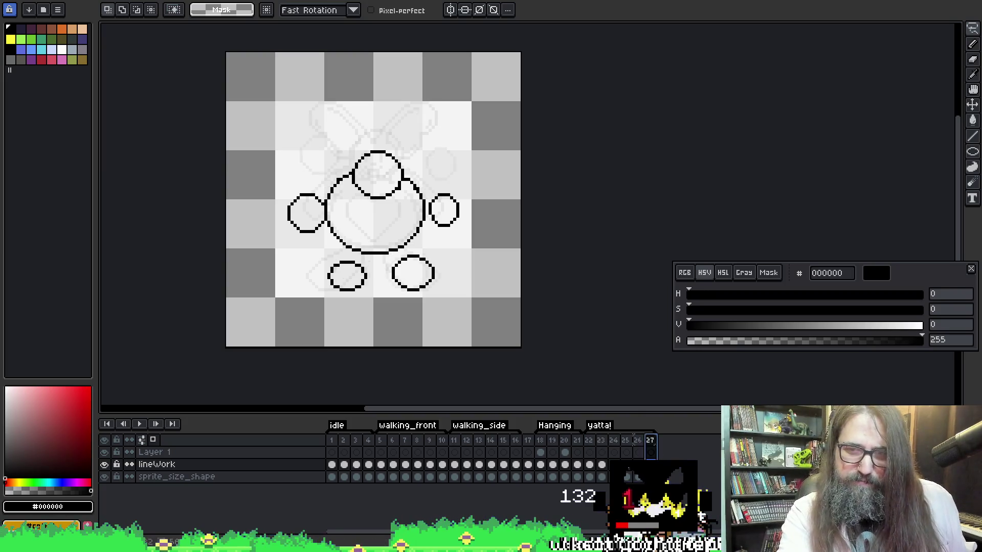
# Reduce frames 22–27 to 100 ms each and preview the faster loop.
pyautogui.click(590, 453)
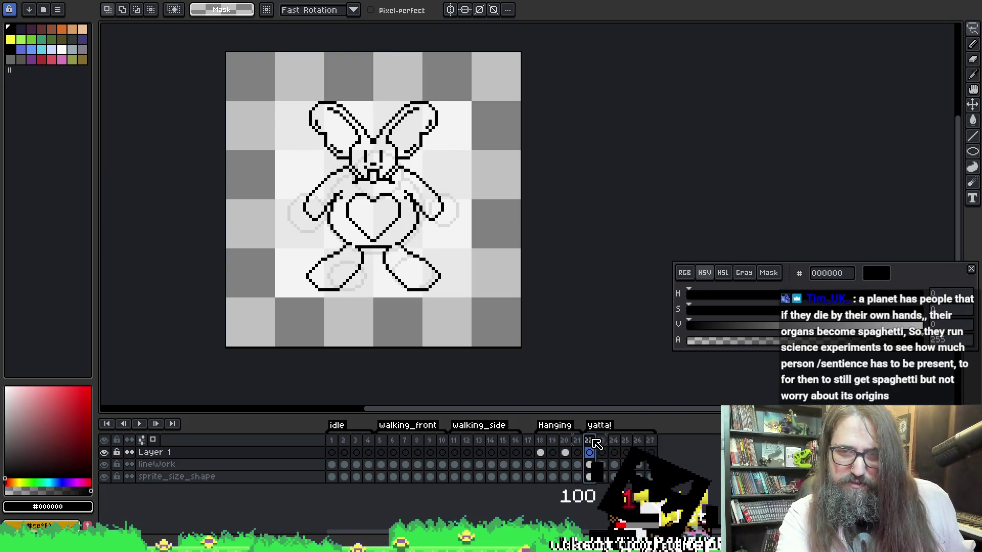
pyautogui.doubleClick(650, 442)
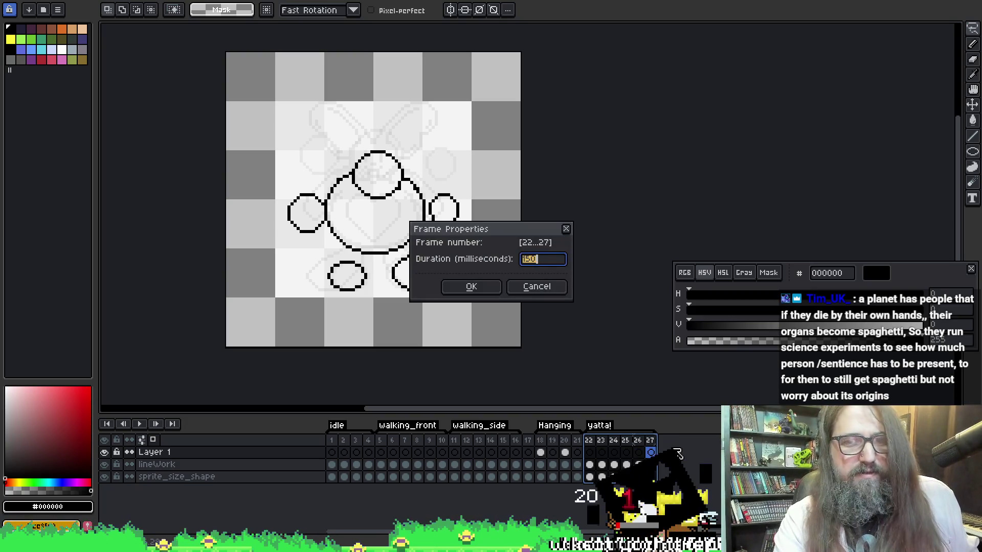
pyautogui.write('100')
pyautogui.press('Return')
pyautogui.press('Return')
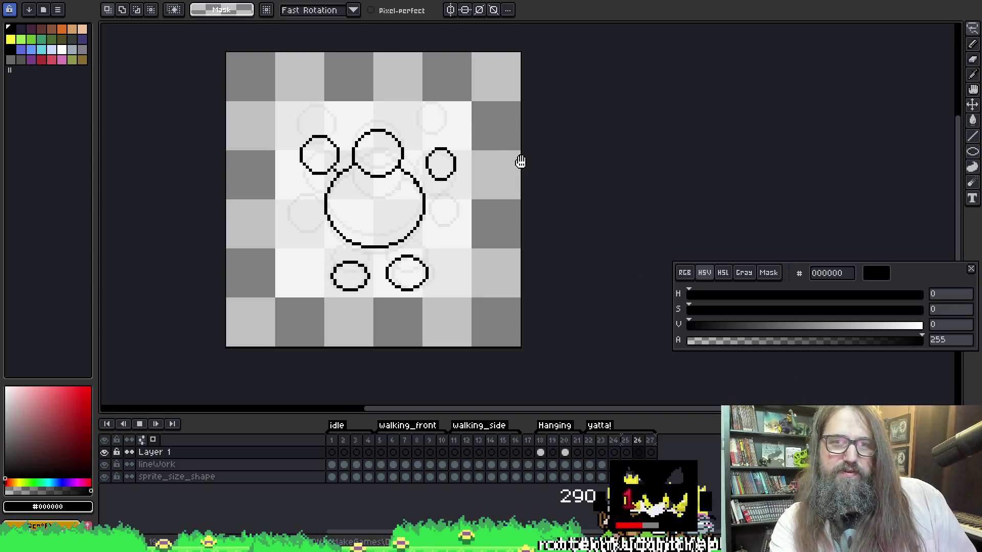
# Stop playback and redraw frame 23's upper-right small circle further right with an ellipse.
pyautogui.press('Return')
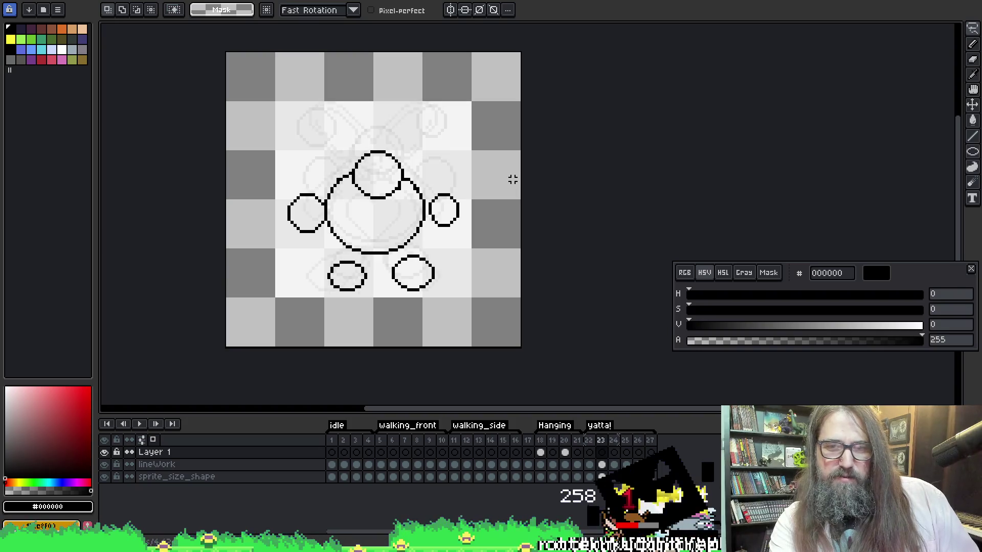
pyautogui.press('Right')
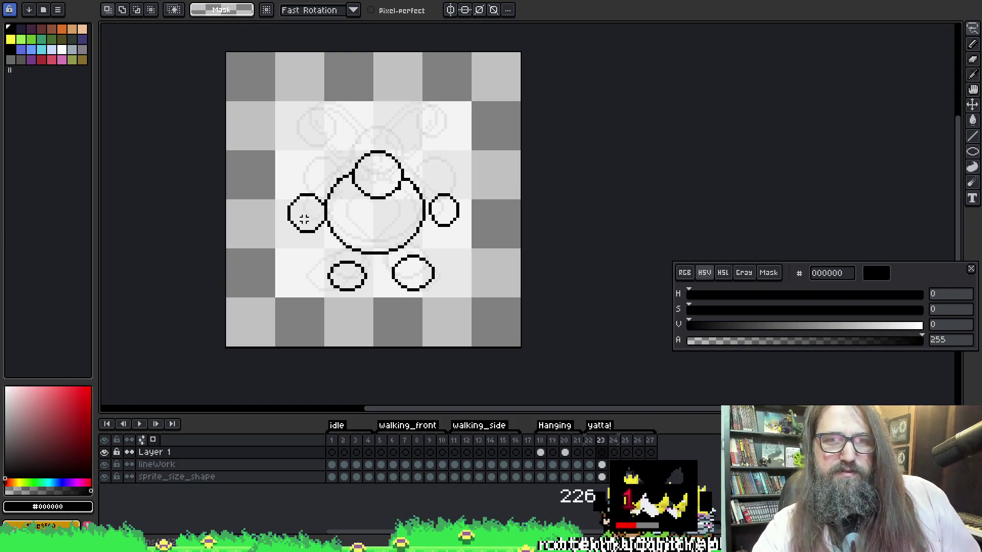
pyautogui.press('b')
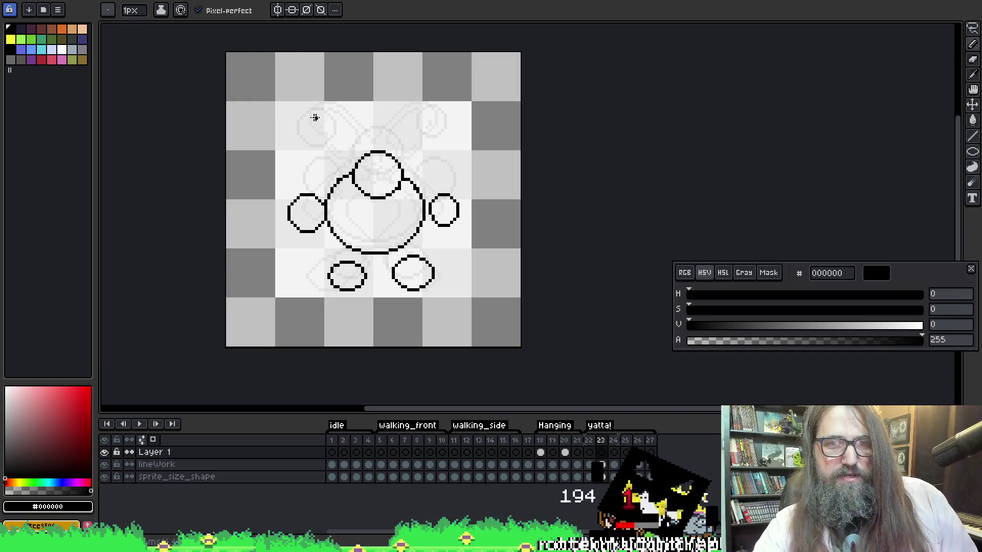
pyautogui.press('e')
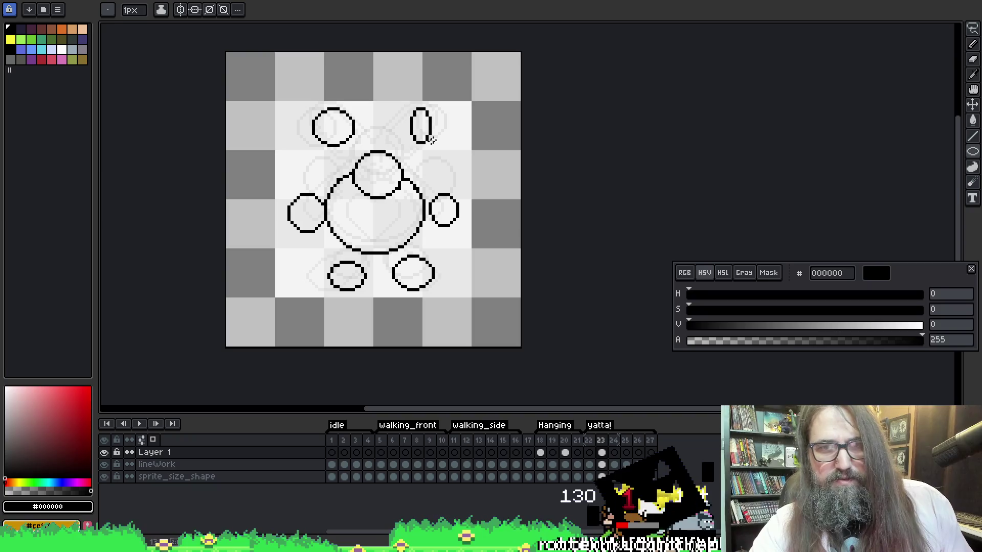
pyautogui.press('v')
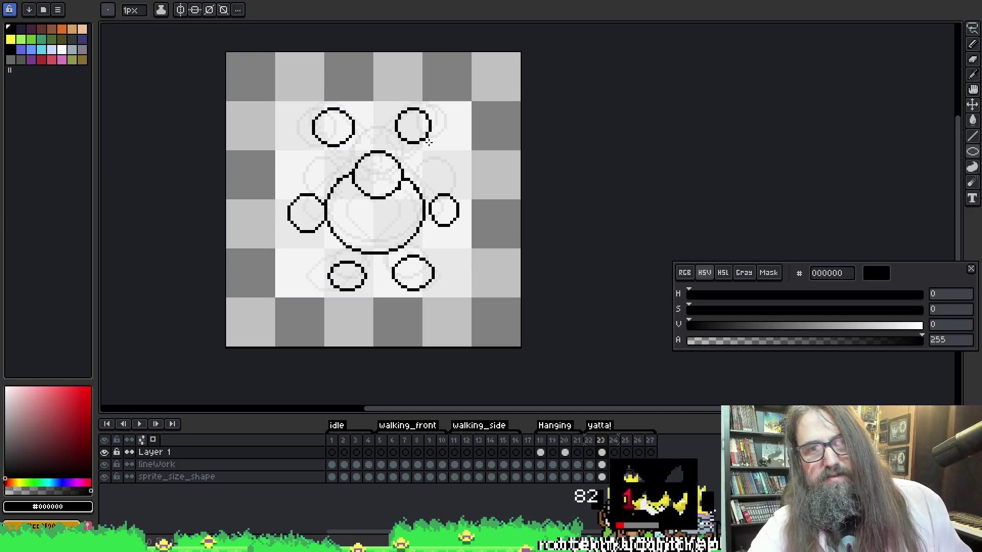
pyautogui.hotkey('ctrl', 'z')
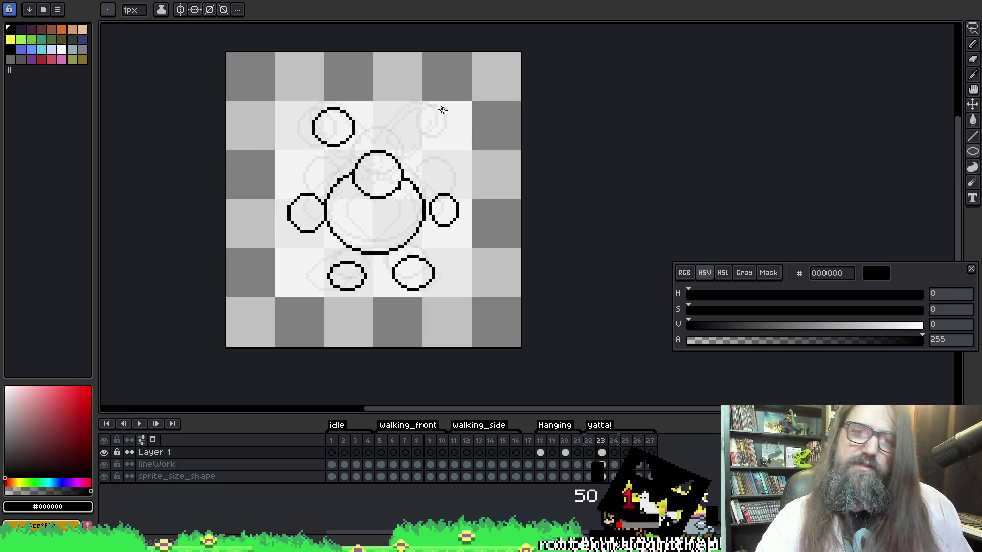
pyautogui.moveTo(412, 108)
pyautogui.mouseDown()
pyautogui.moveTo(450, 144)
pyautogui.moveTo(442, 140)
pyautogui.mouseUp()
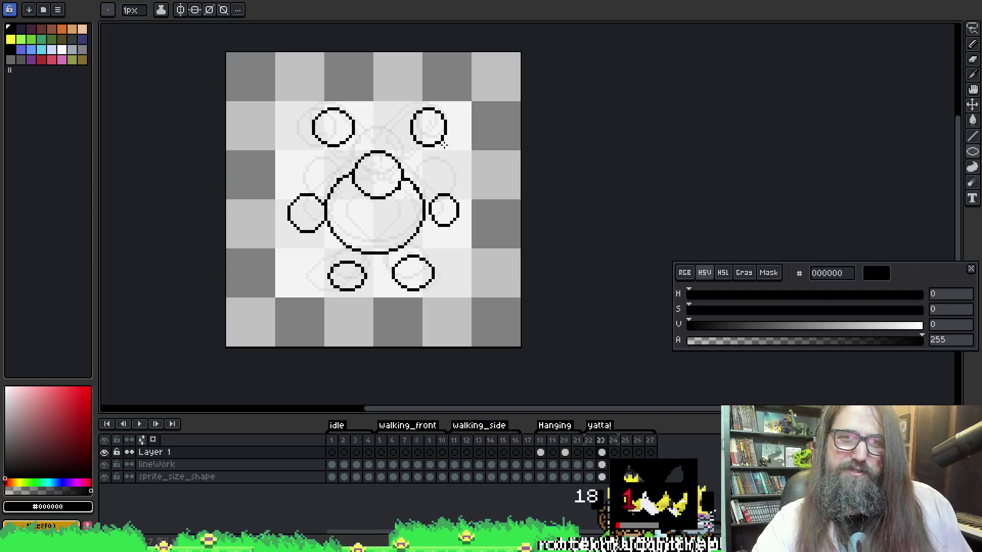
# Flip between frames 23 and 24, briefly selecting and then deselecting the upper-left circle.
pyautogui.press('.')
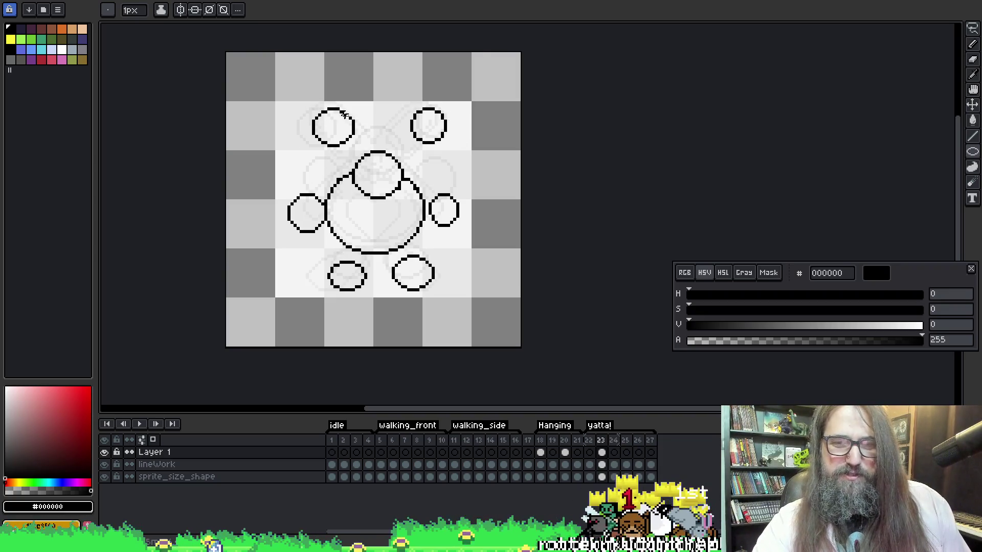
pyautogui.press(',')
pyautogui.press('.')
pyautogui.press('.')
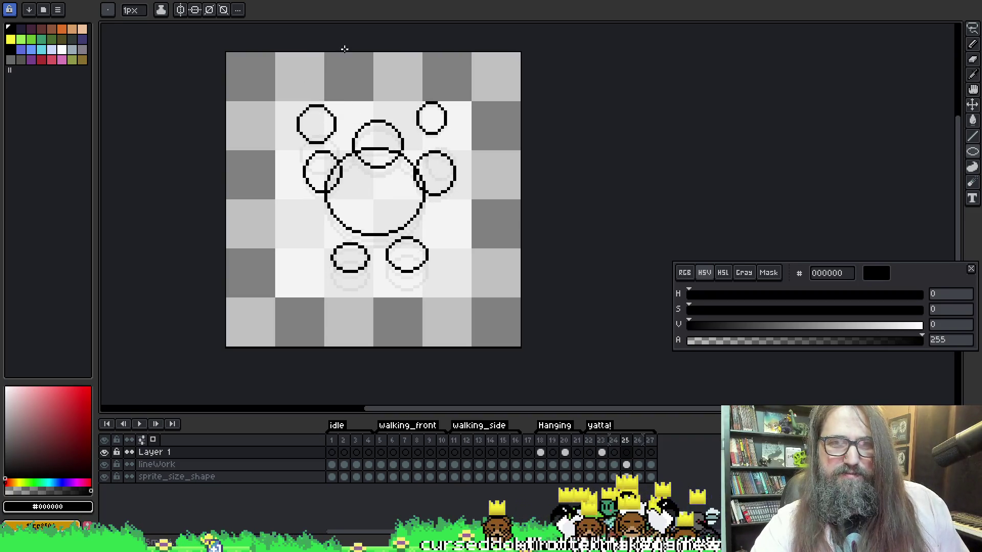
pyautogui.press('m')
pyautogui.moveTo(269, 83); pyautogui.dragTo(319, 143)
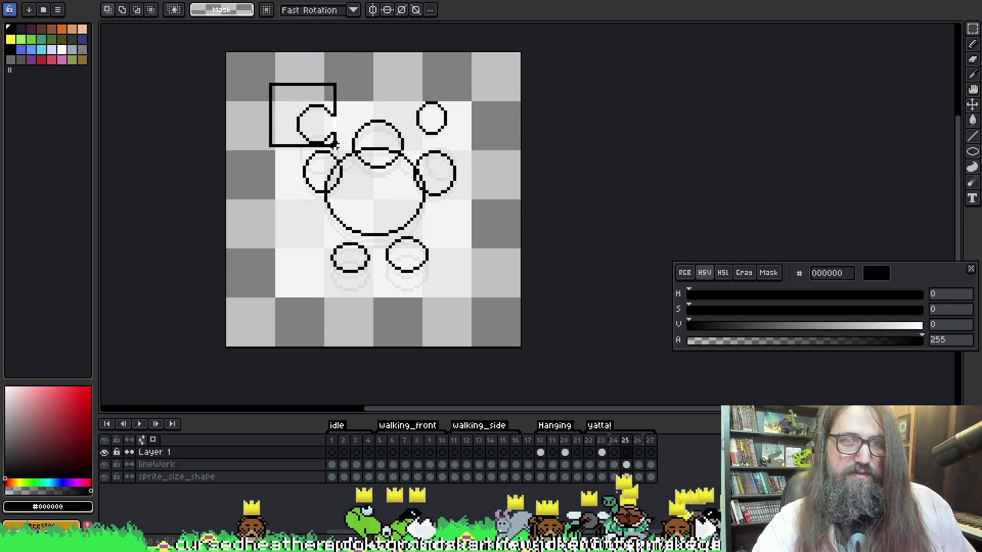
pyautogui.hotkey('ctrl', 'shift', 'a')
# Step back and forth through frames 22–25 to compare the circle poses.
pyautogui.press(',')
pyautogui.press(',')
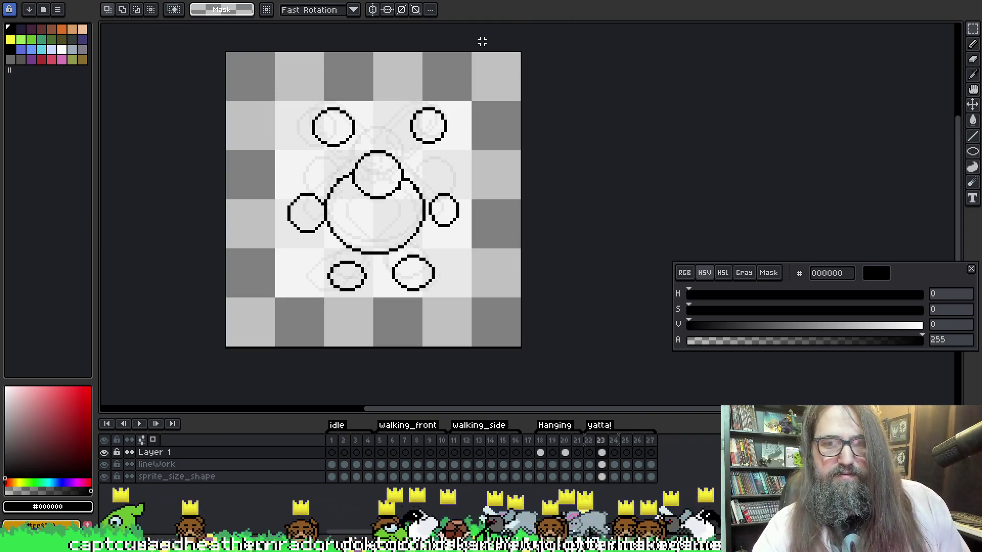
pyautogui.press(',')
pyautogui.press('.')
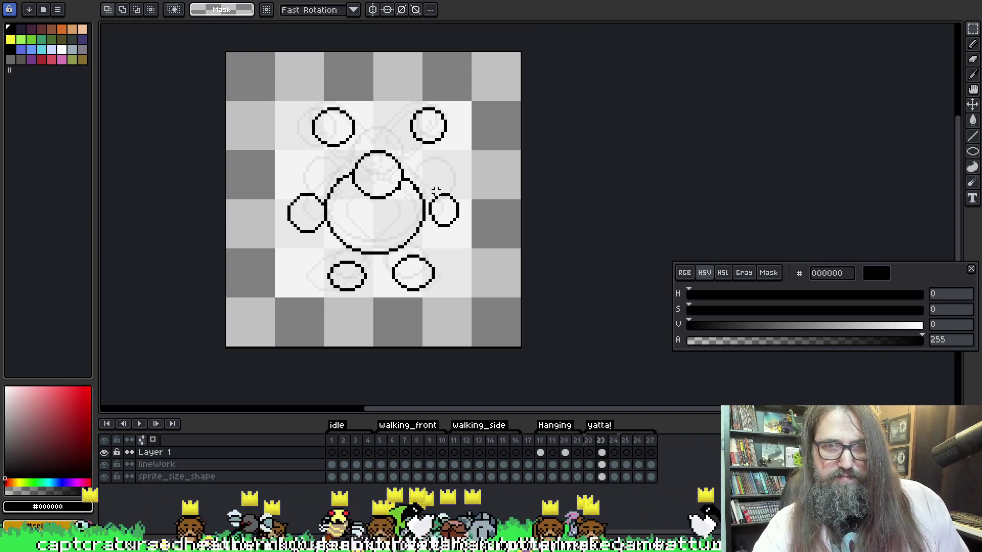
pyautogui.press('.')
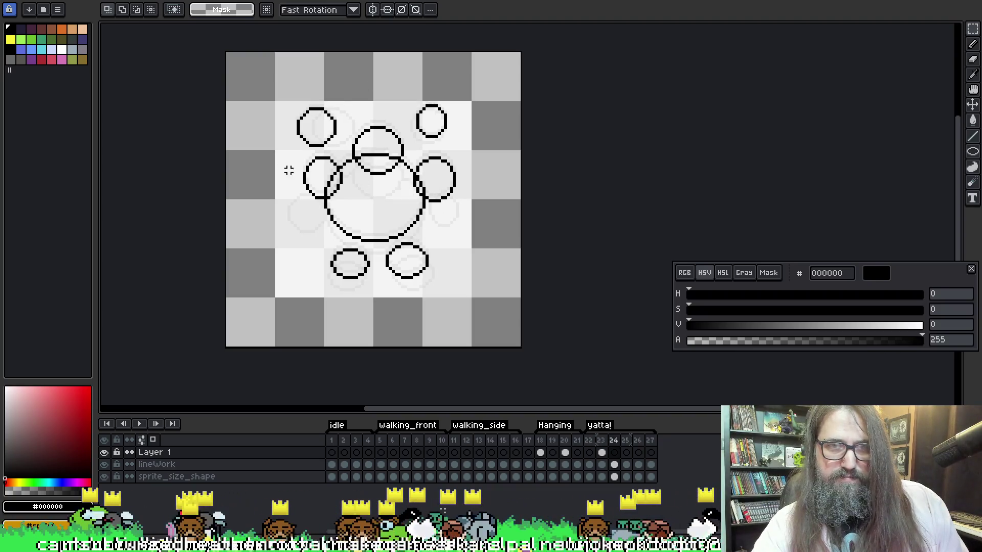
pyautogui.press('.')
pyautogui.press(',')
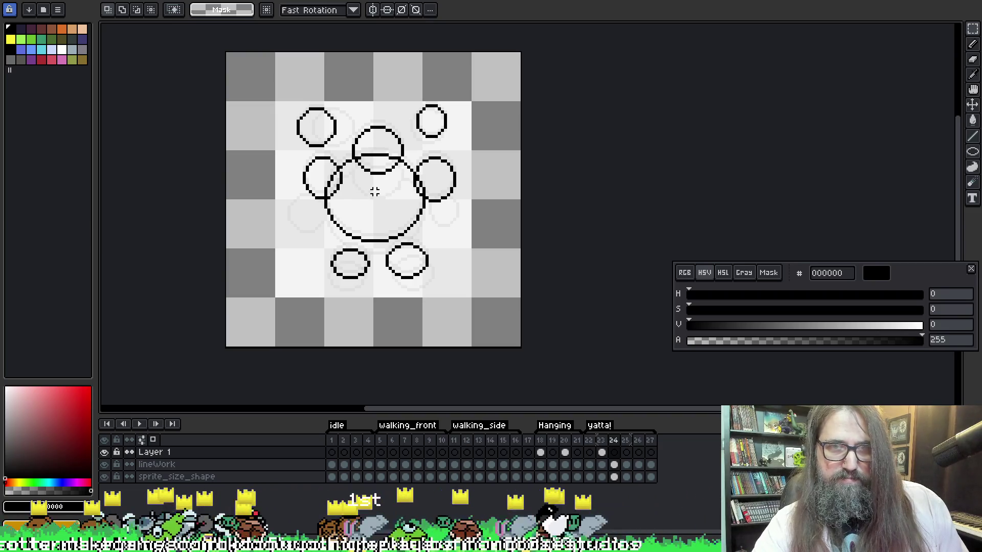
pyautogui.press(',')
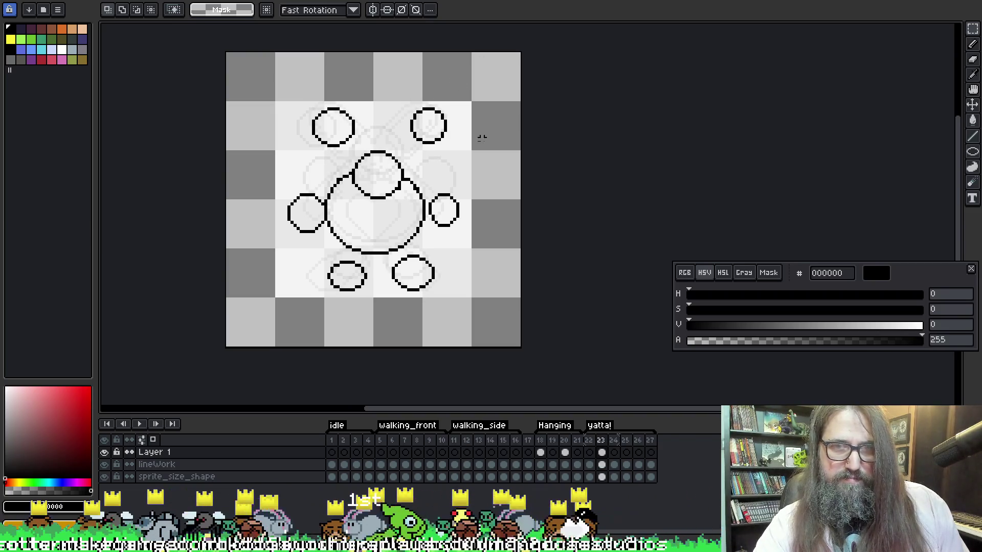
pyautogui.press('.')
pyautogui.press('.')
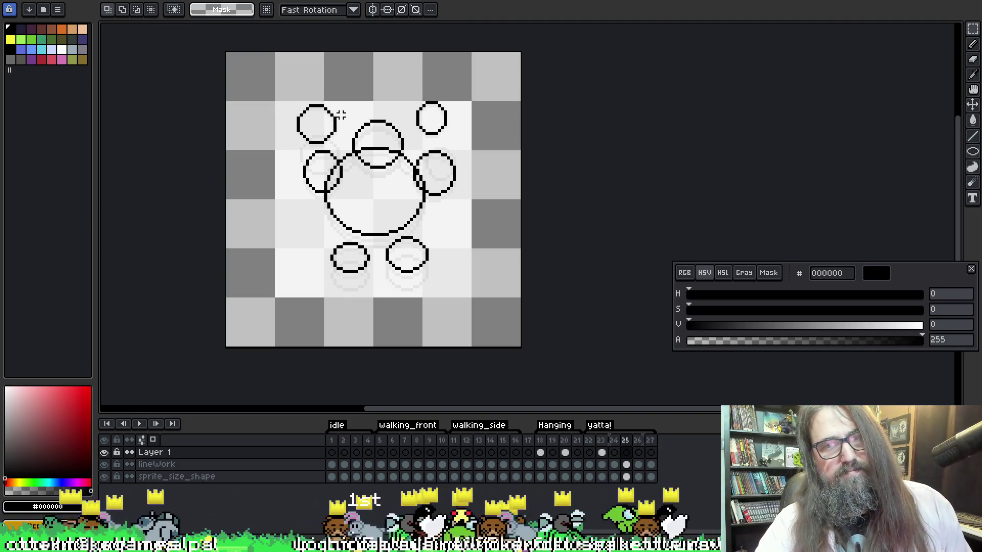
pyautogui.press(',')
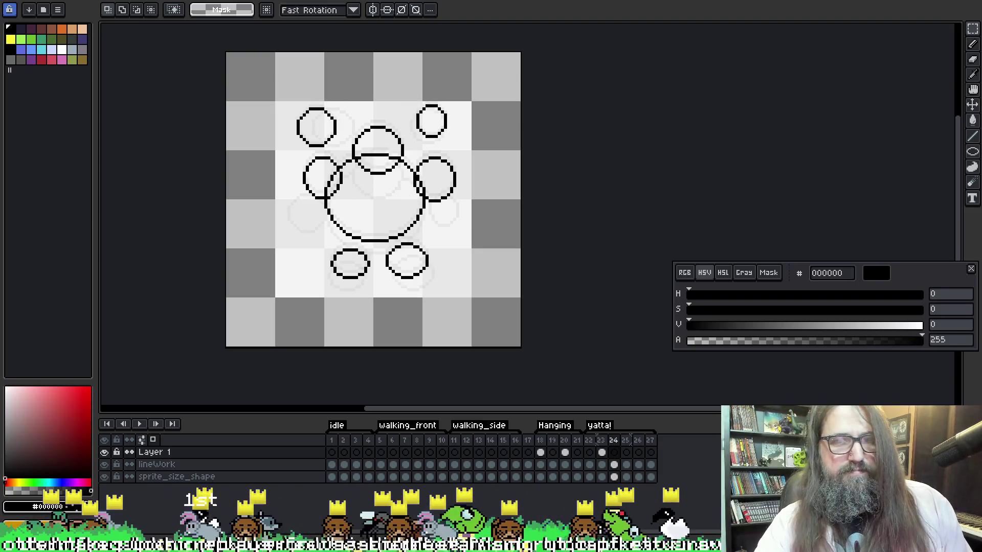
pyautogui.press(',')
pyautogui.press(',')
pyautogui.press('.')
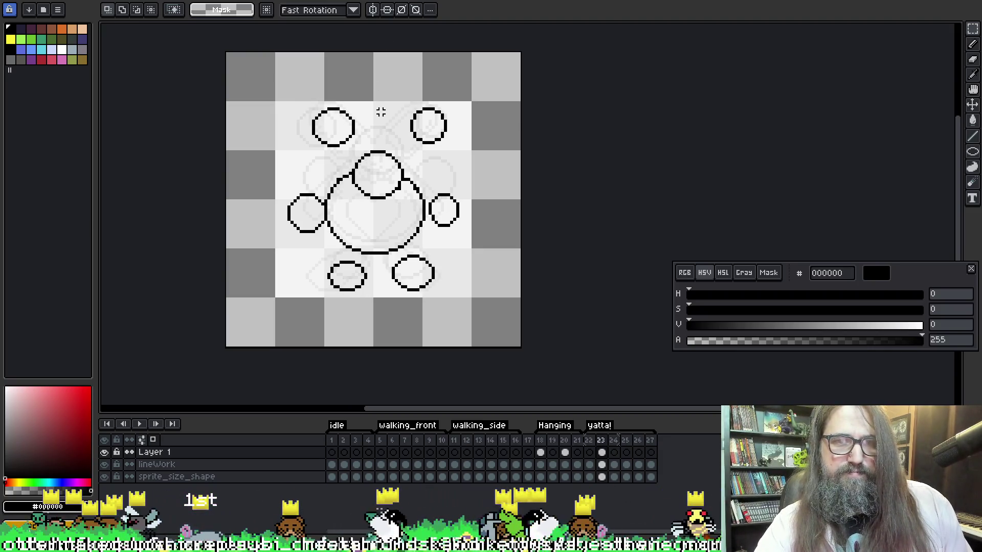
pyautogui.press('.')
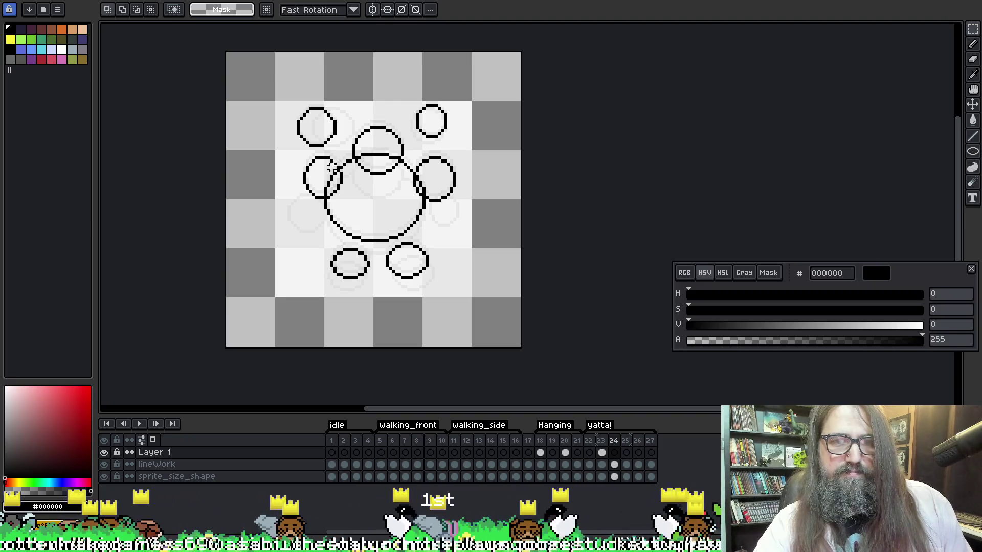
pyautogui.press('.')
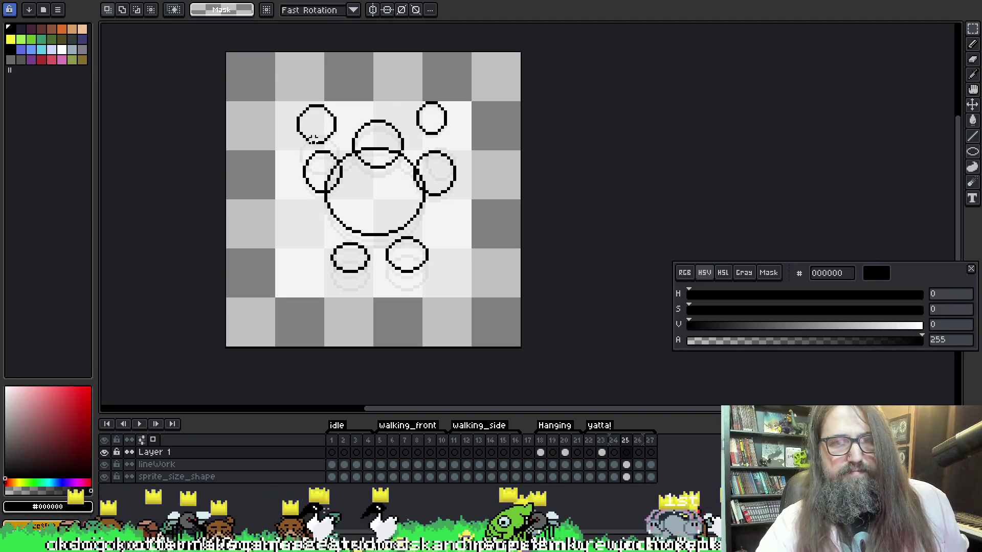
# Lasso the small circle left of the body on lineWork frame 25 and move it slightly left.
pyautogui.press('b')
pyautogui.press('q')
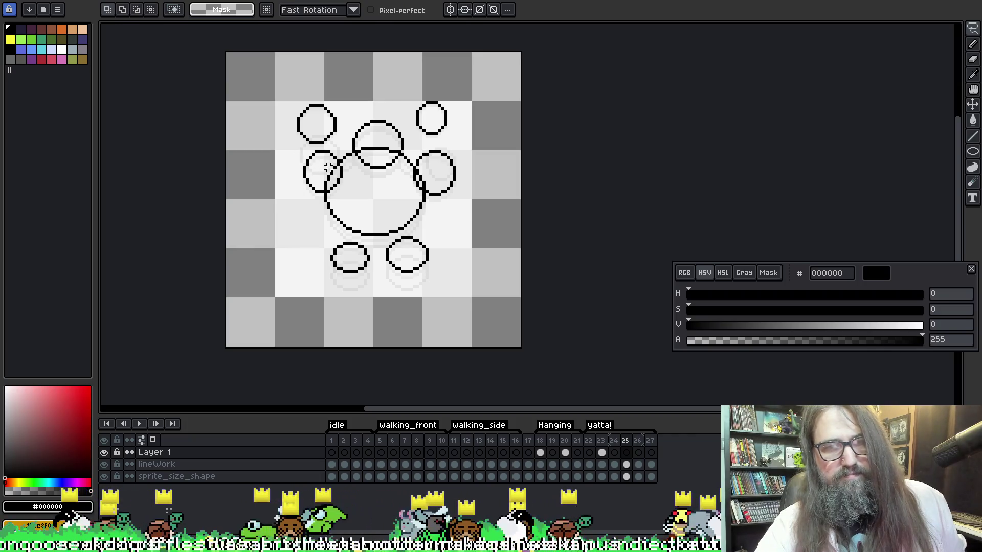
pyautogui.moveTo(298, 154)
pyautogui.mouseDown()
pyautogui.moveTo(339, 199)
pyautogui.moveTo(344, 146)
pyautogui.moveTo(301, 149)
pyautogui.mouseUp()
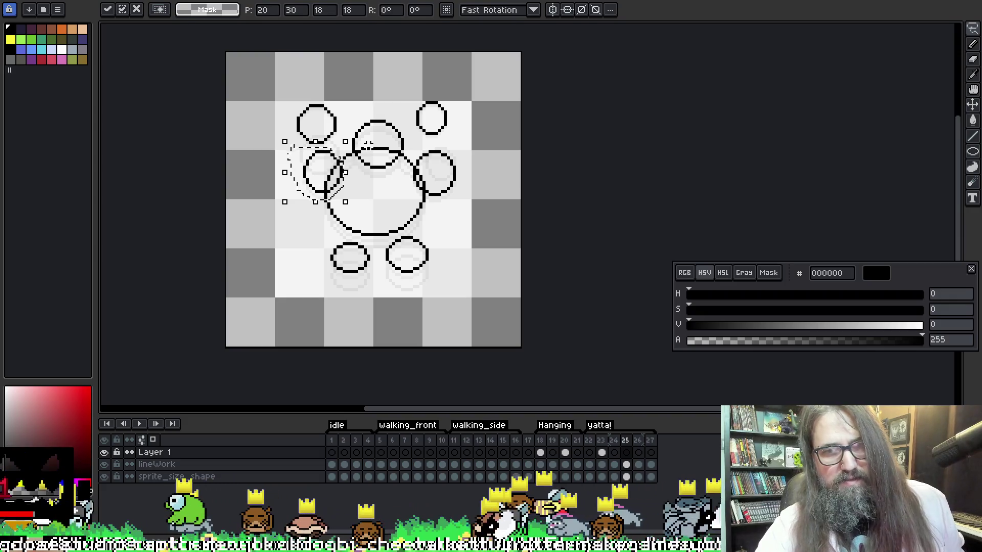
pyautogui.click(626, 464)
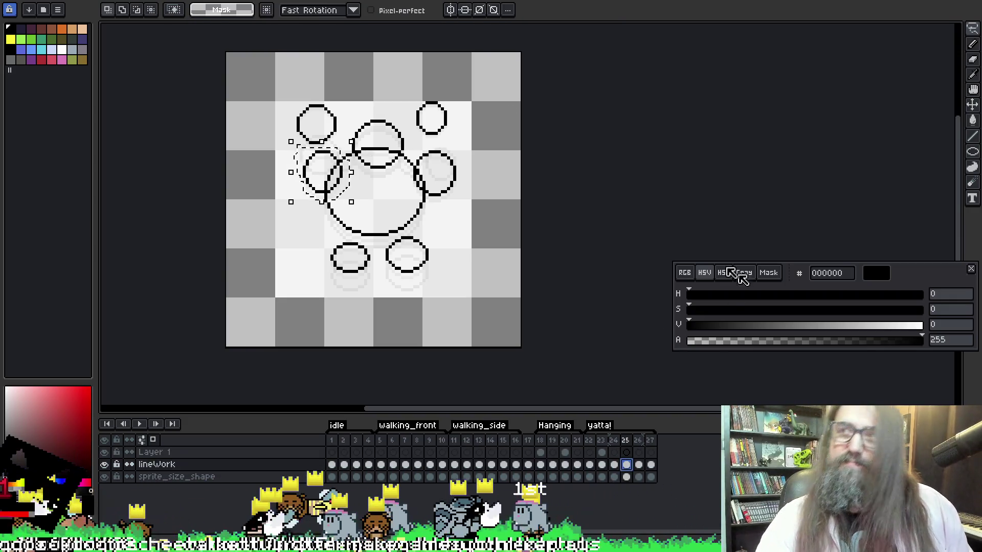
pyautogui.moveTo(329, 179); pyautogui.dragTo(324, 184)
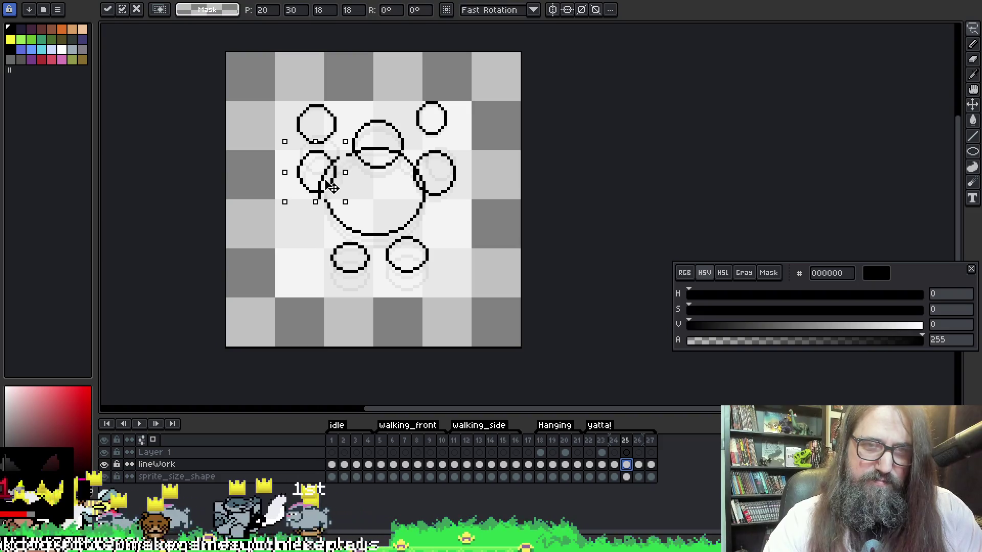
pyautogui.hotkey('ctrl', 'd')
pyautogui.press('b')
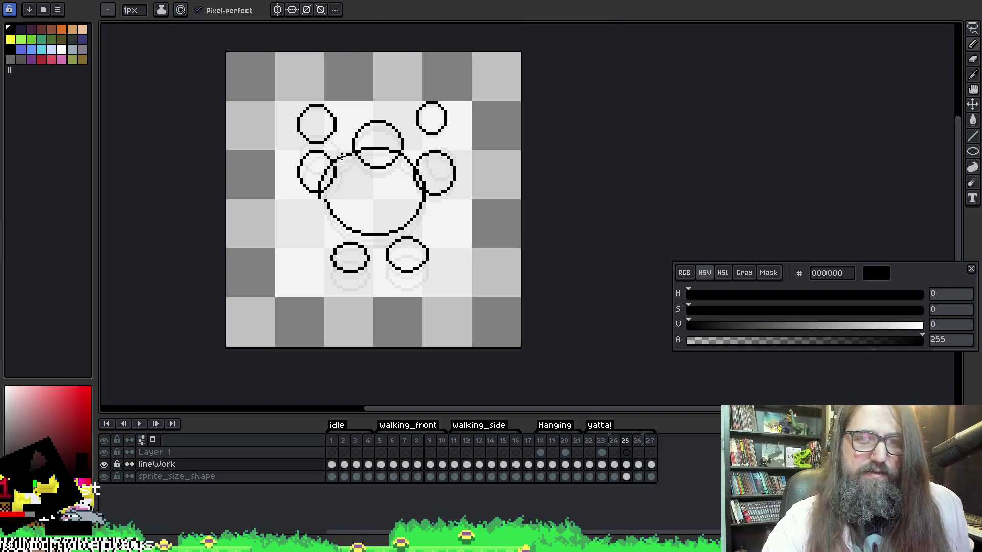
pyautogui.press('e')
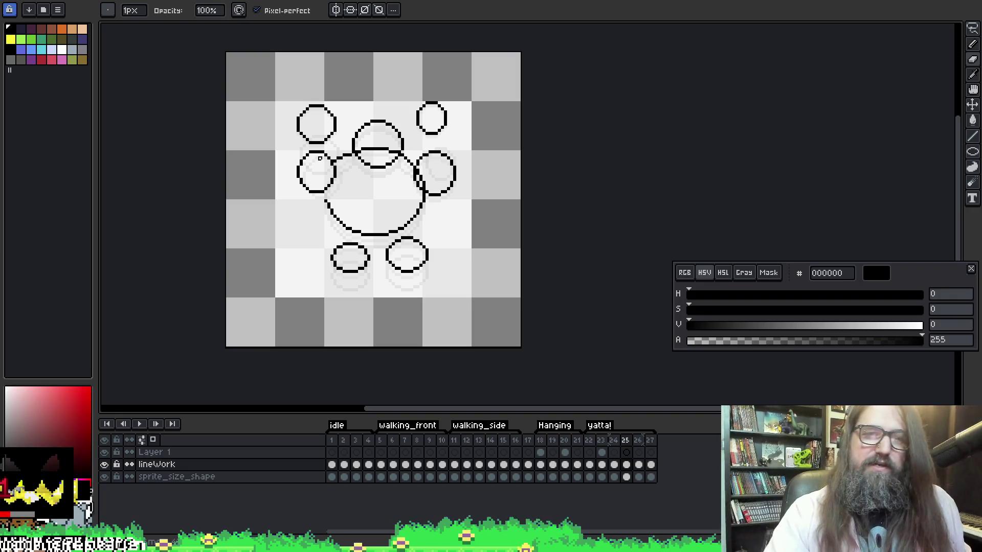
pyautogui.press('e')
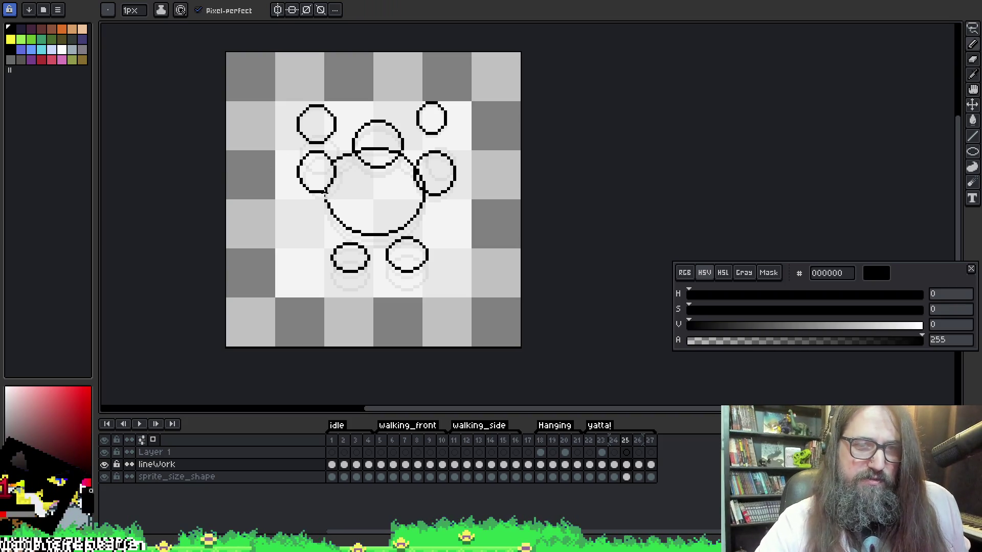
pyautogui.press('ctrl')
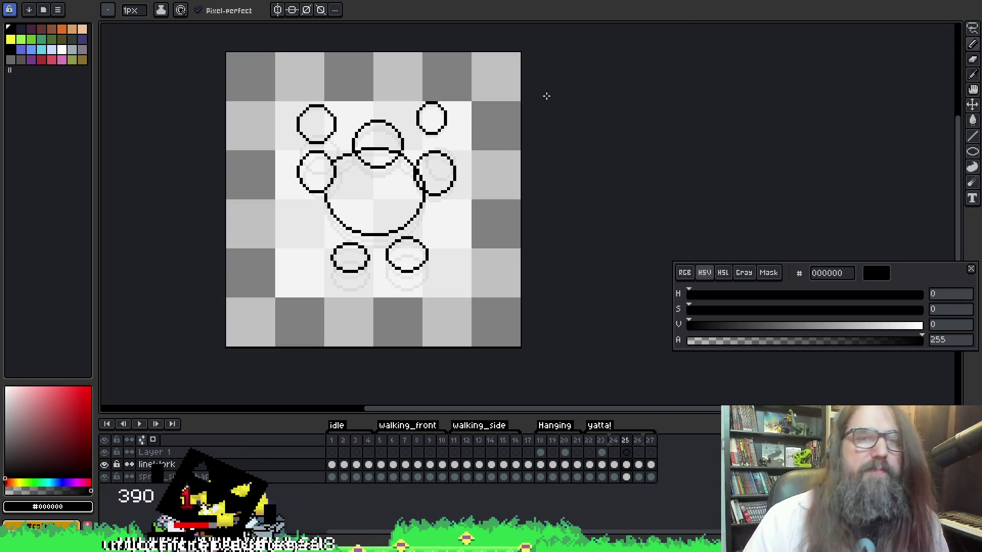
# Play the yatta! animation loop to watch the circles move.
pyautogui.press('Return')
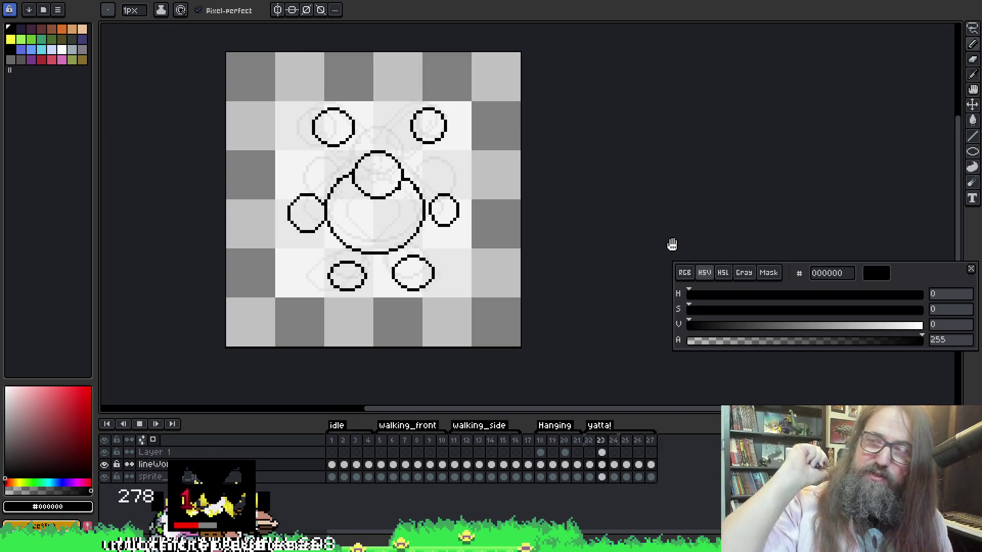
# Stop playback and flip between frame 22's bunny and the circle layouts on frames 23–24.
pyautogui.press('Return')
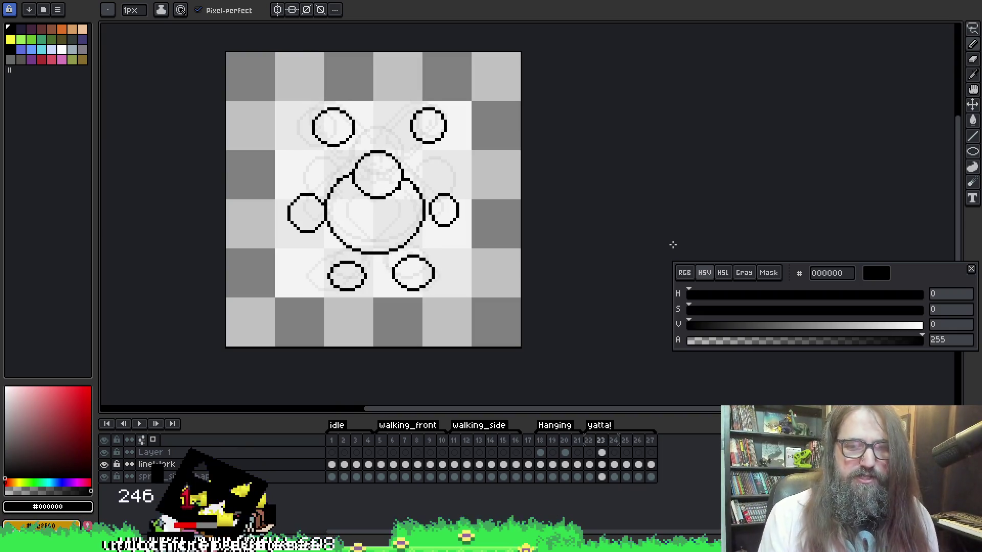
pyautogui.press('Left')
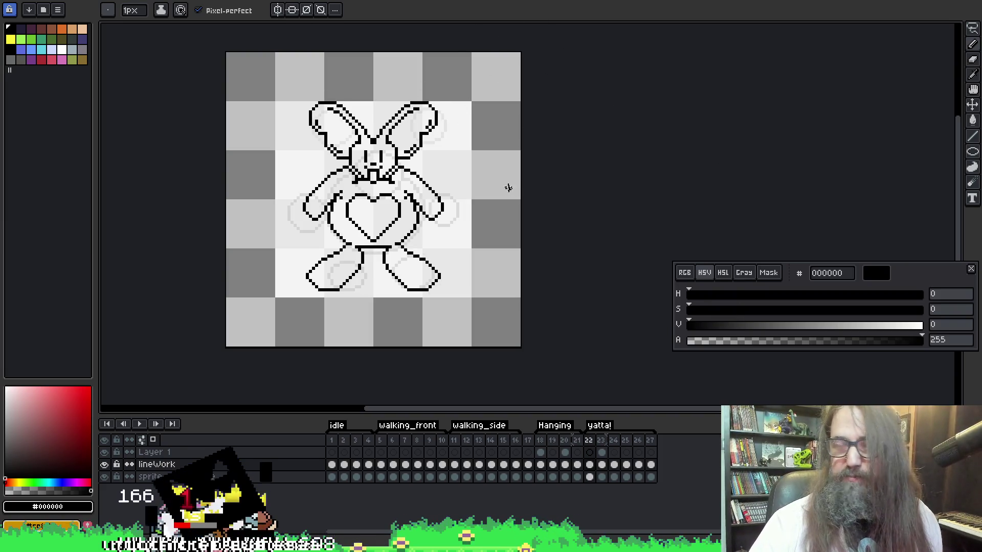
pyautogui.hotkey('ctrl', 'a')
pyautogui.hotkey('ctrl', 'd')
pyautogui.press('Right')
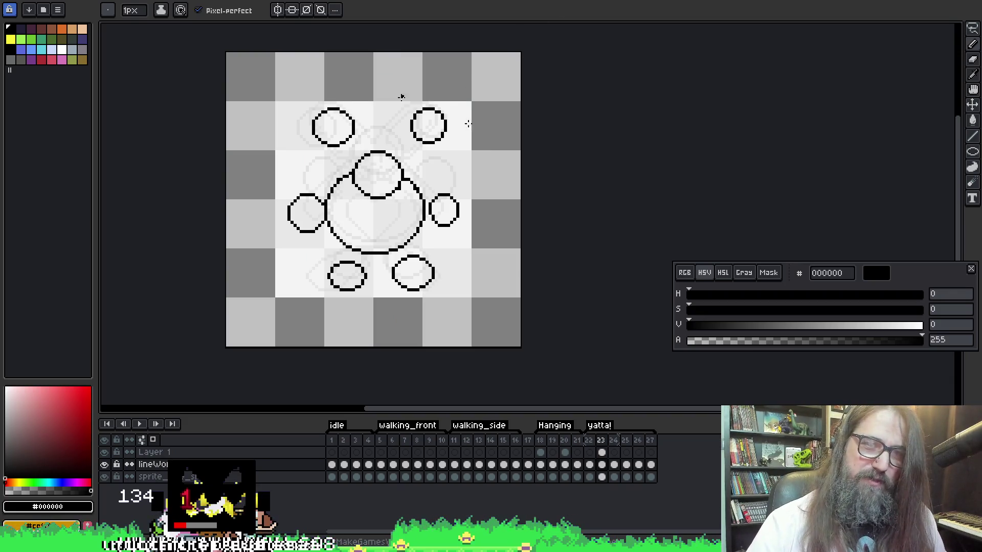
pyautogui.press('Left')
pyautogui.press('Right')
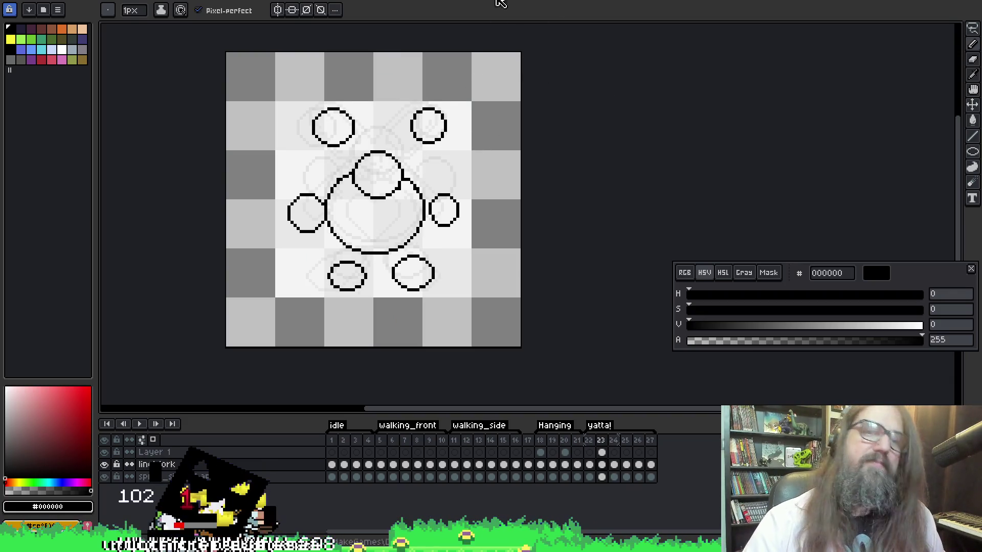
pyautogui.press('Right')
pyautogui.press('Left')
pyautogui.press('Left')
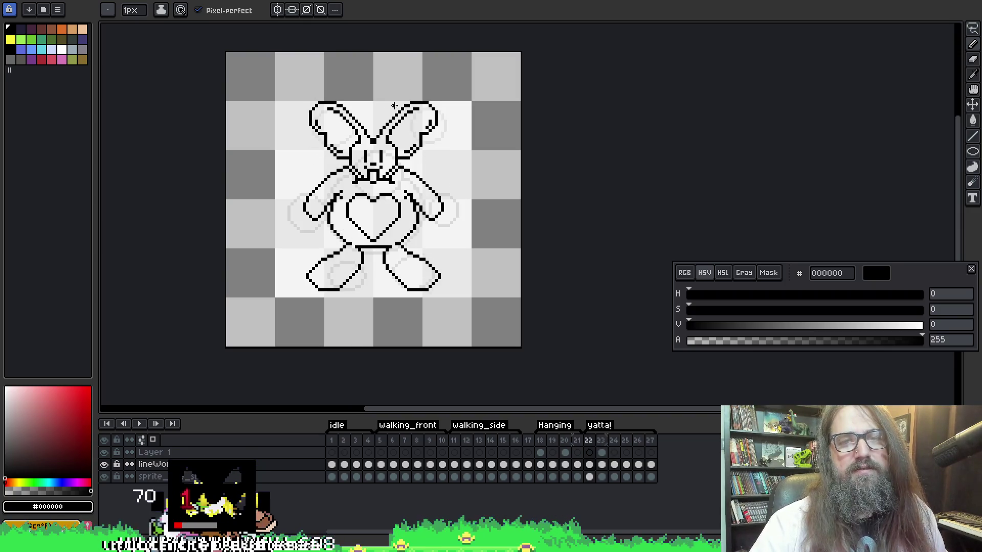
pyautogui.press('Right')
pyautogui.press('Right')
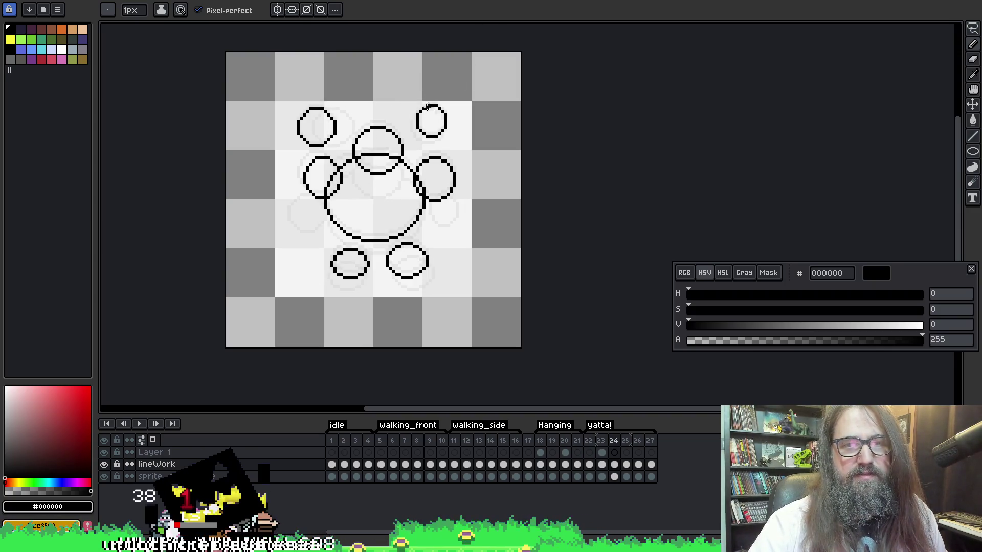
# Nudge the small top-right circle down and right on frames 24 and 25.
pyautogui.press('m')
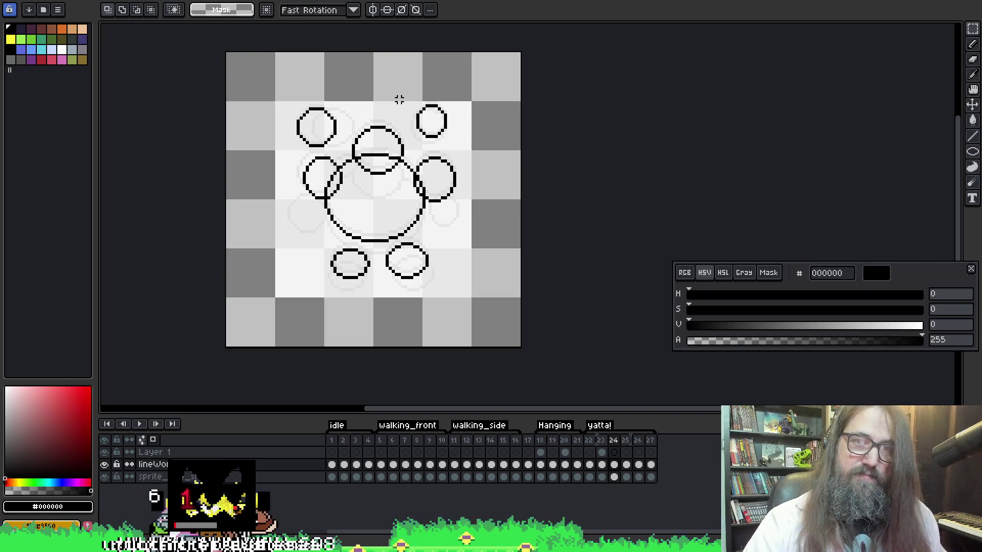
pyautogui.moveTo(402, 94)
pyautogui.mouseDown()
pyautogui.moveTo(462, 147)
pyautogui.moveTo(445, 120)
pyautogui.moveTo(450, 127)
pyautogui.mouseUp()
pyautogui.hotkey('ctrl', 'd')
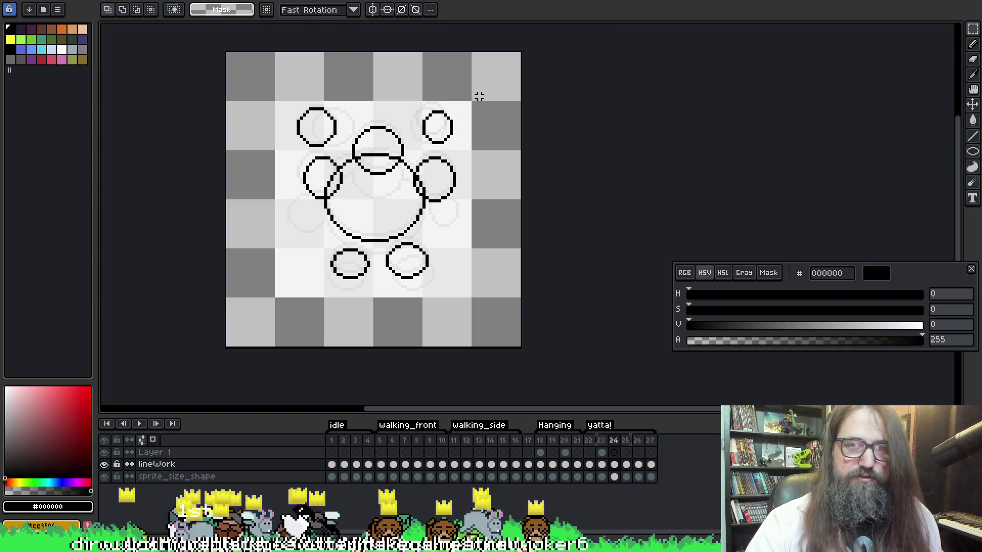
pyautogui.press('.')
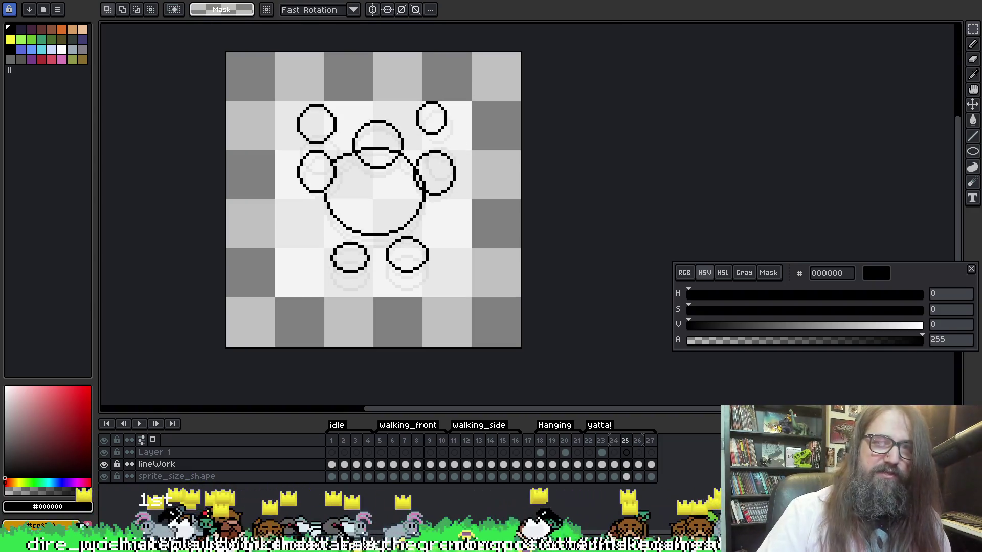
pyautogui.moveTo(408, 96); pyautogui.dragTo(462, 140)
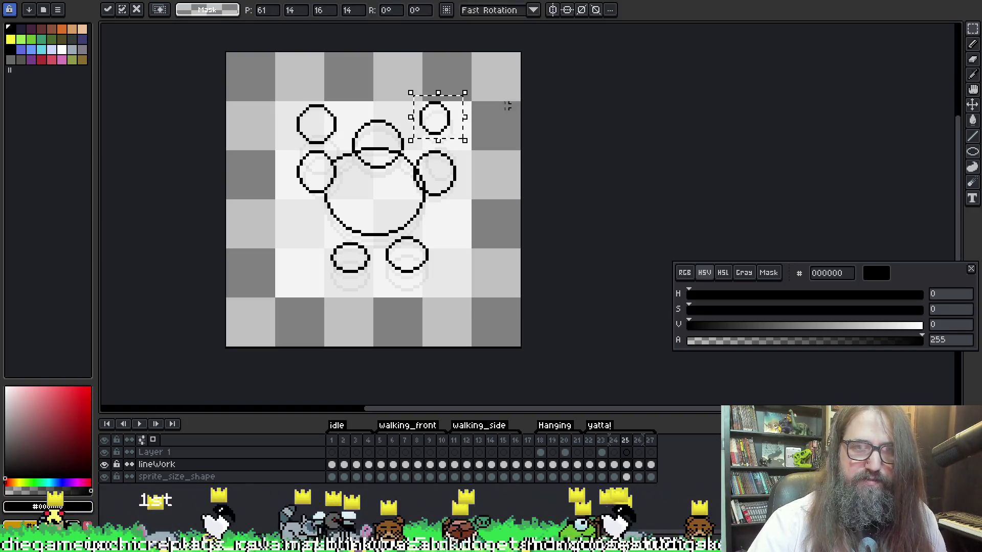
pyautogui.hotkey('ctrl', 'd')
pyautogui.press('.')
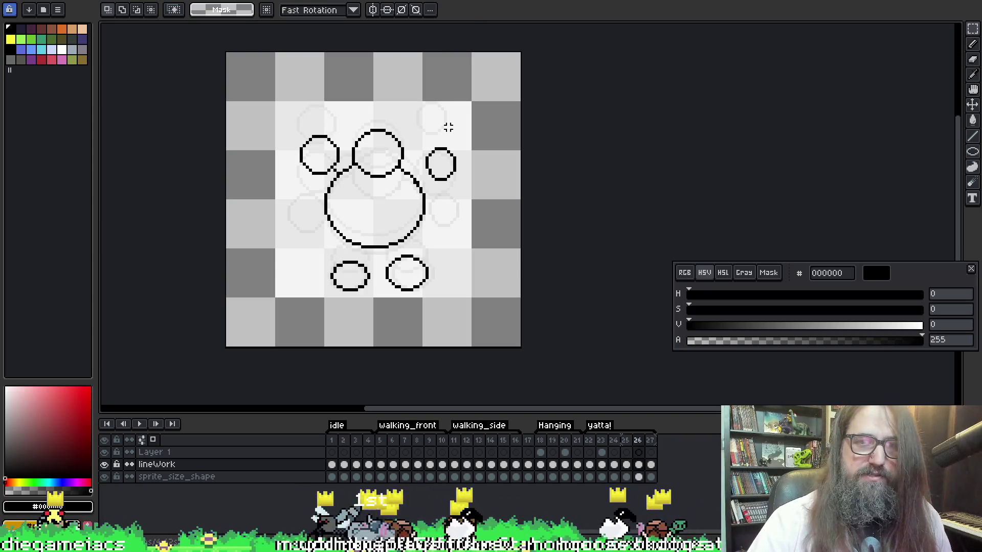
# Compare frames 23–25 and try, then undo, a pencil arc around the left-middle circle.
pyautogui.press(',')
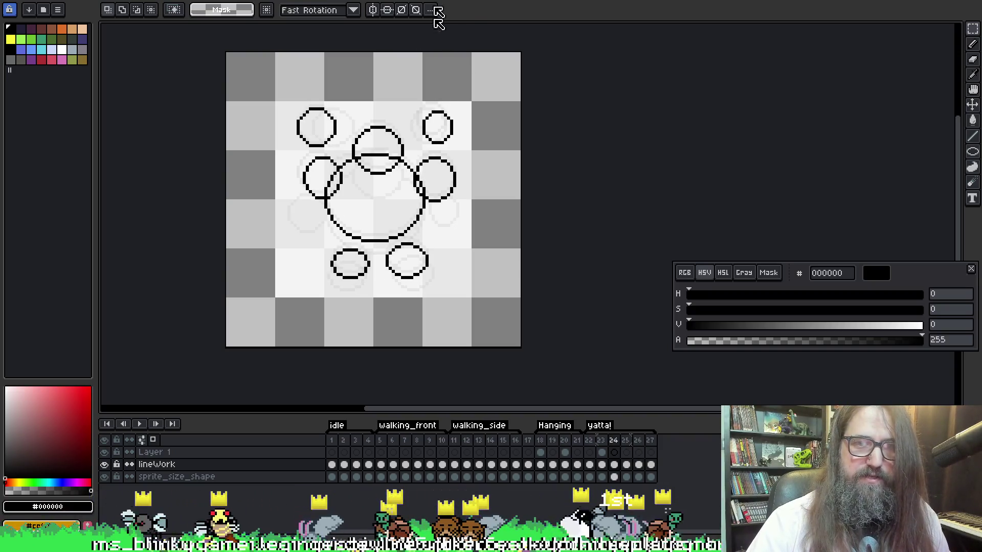
pyautogui.press(',')
pyautogui.press(',')
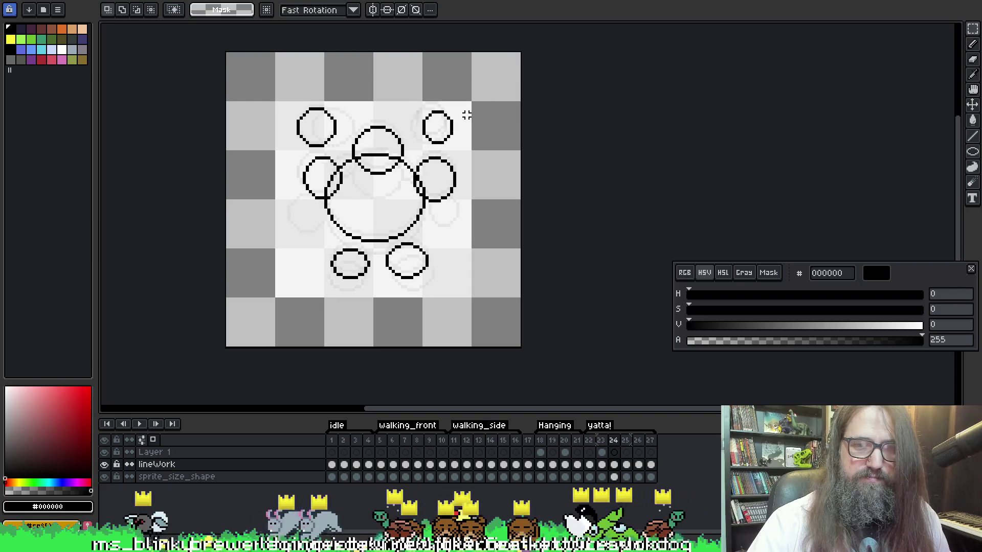
pyautogui.press('.')
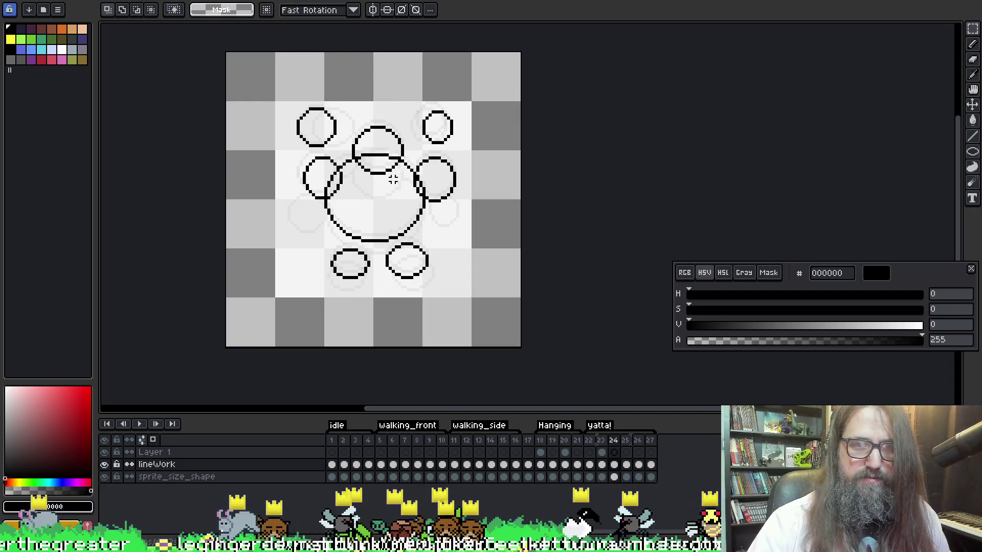
pyautogui.press('.')
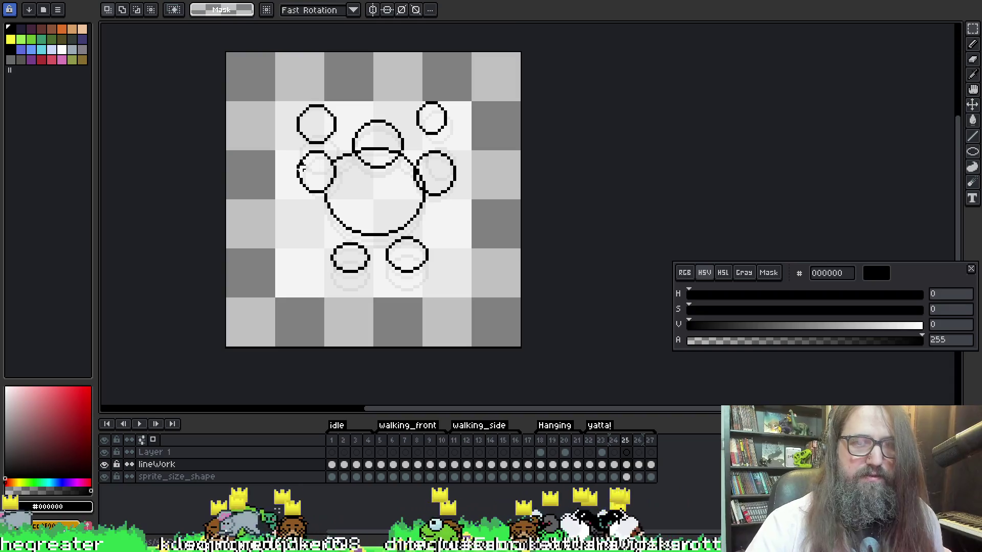
pyautogui.press('b')
pyautogui.moveTo(302, 151)
pyautogui.mouseDown()
pyautogui.moveTo(291, 156)
pyautogui.moveTo(307, 189)
pyautogui.moveTo(330, 189)
pyautogui.mouseUp()
pyautogui.hotkey('ctrl', 'z')
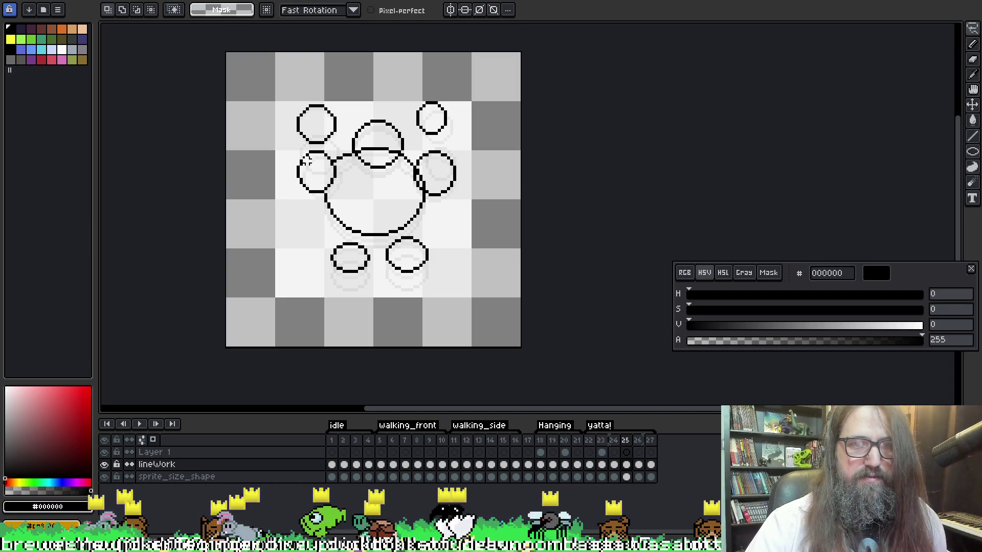
# Play the animation and stop it on frame 26.
pyautogui.press('Return')
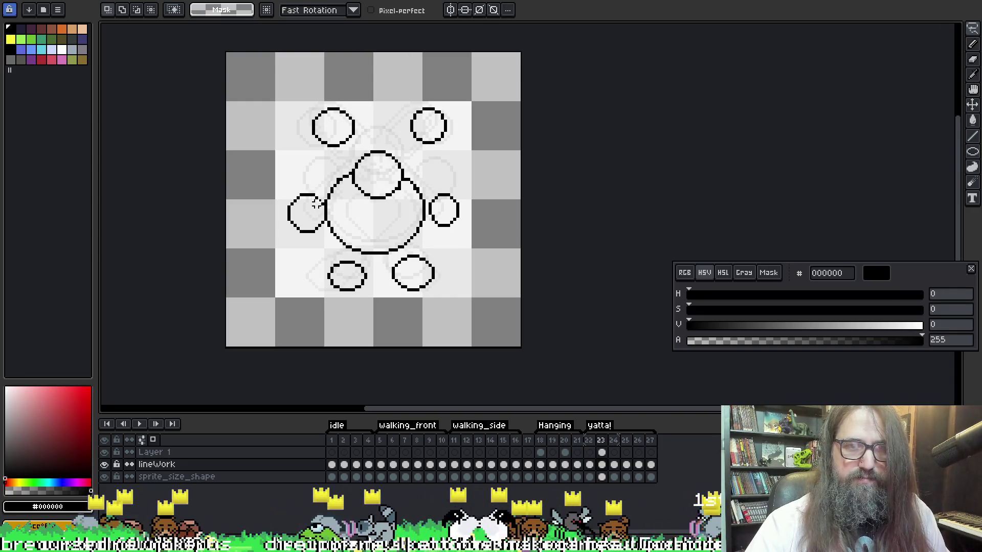
pyautogui.press('.')
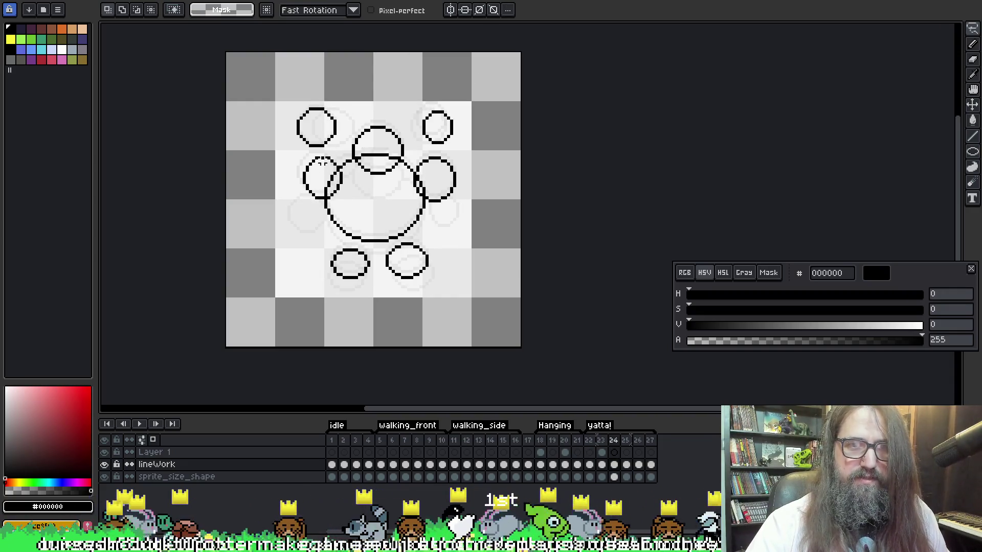
pyautogui.press('Return')
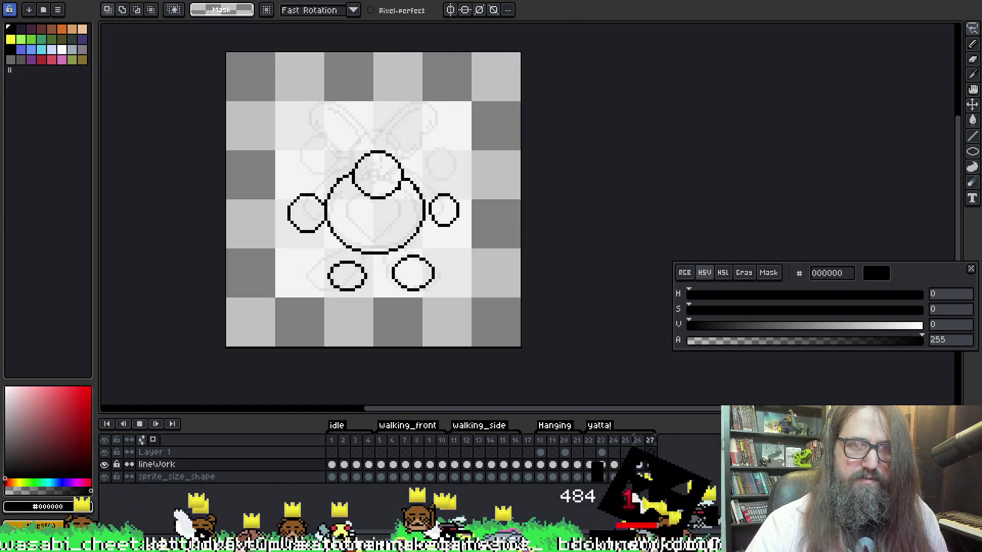
pyautogui.press('Return')
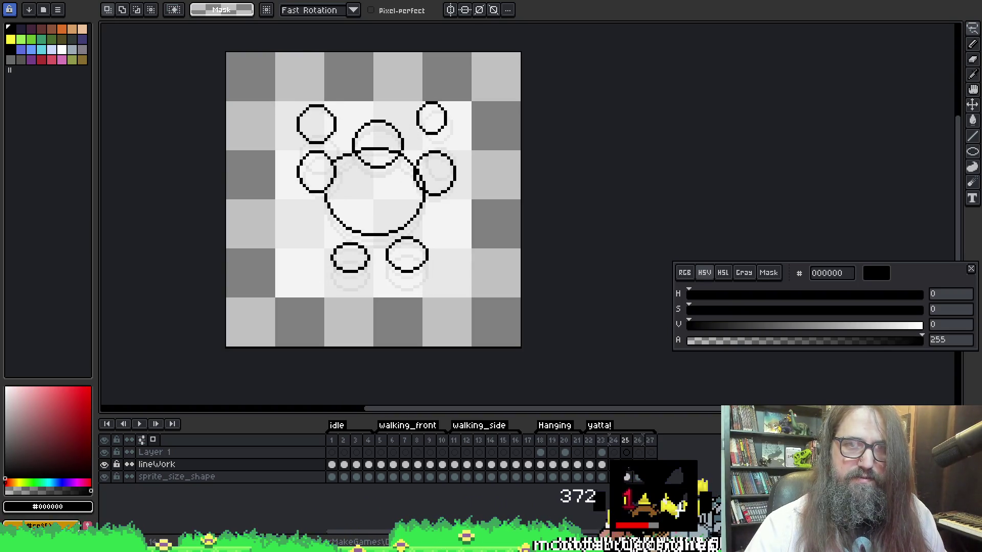
pyautogui.press('Return')
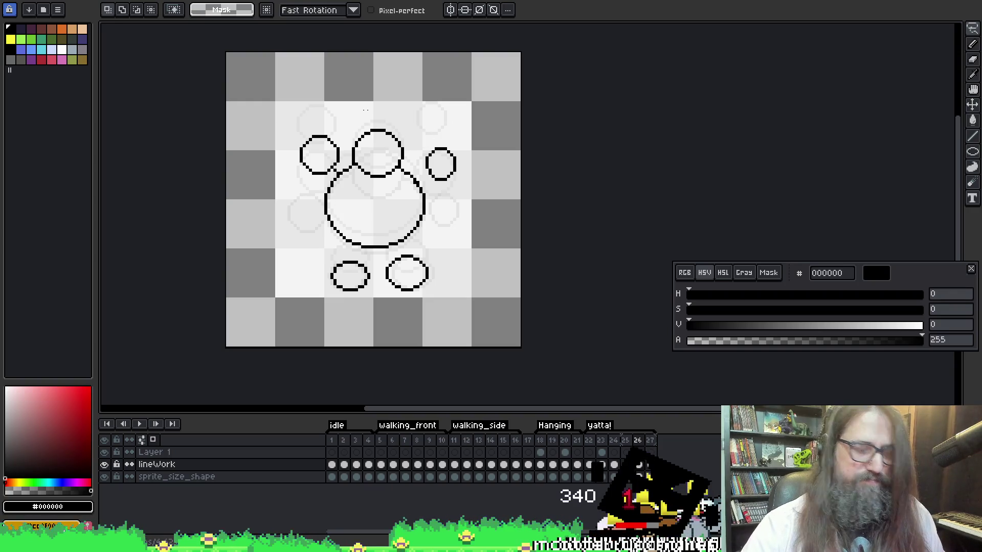
# Zoom in and pan the canvas, then play the animation again to review it.
pyautogui.middleClick(381, 244)
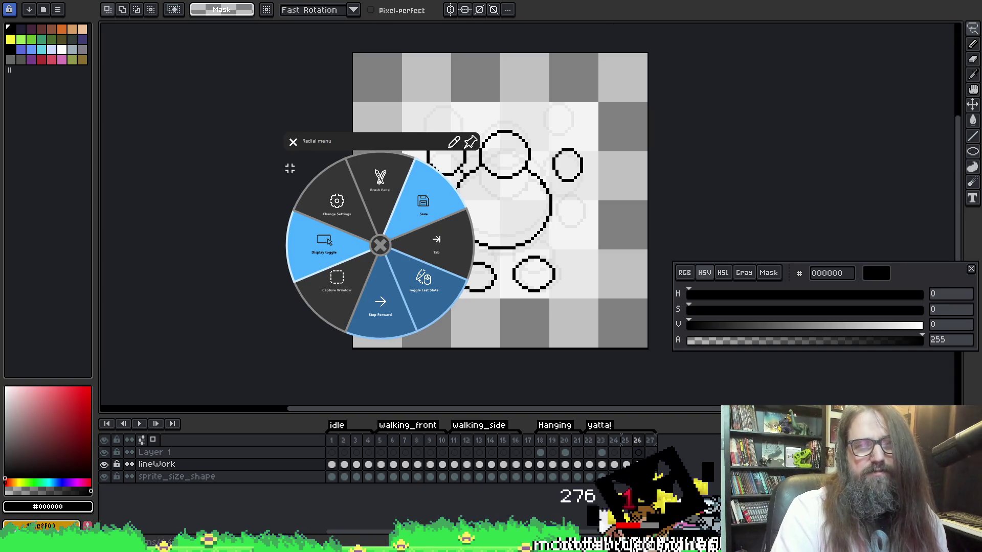
pyautogui.click(293, 142)
pyautogui.moveTo(591, 192)
pyautogui.mouseDown()
pyautogui.moveTo(440, 193)
pyautogui.moveTo(553, 167)
pyautogui.mouseUp()
pyautogui.scroll(1, 439, 194)
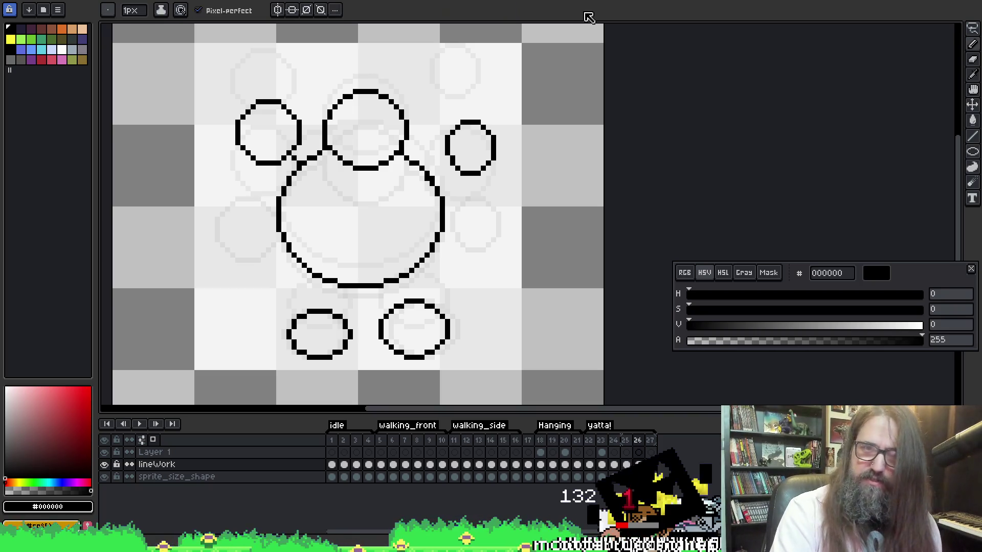
pyautogui.press('h')
pyautogui.moveTo(771, 145); pyautogui.dragTo(808, 154)
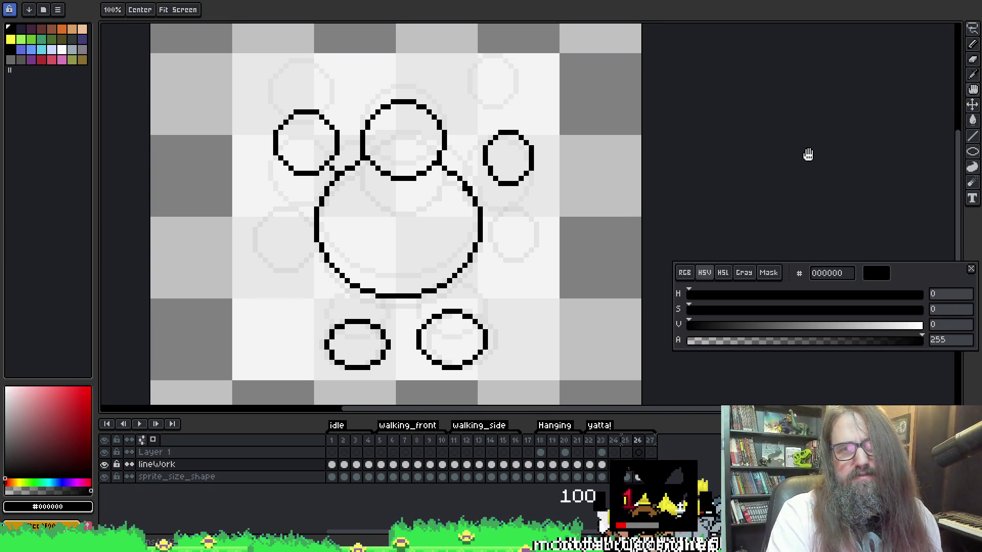
pyautogui.rightClick(513, 176)
pyautogui.moveTo(514, 176)
pyautogui.mouseDown()
pyautogui.moveTo(527, 162)
pyautogui.moveTo(526, 176)
pyautogui.moveTo(535, 175)
pyautogui.mouseUp()
pyautogui.press('b')
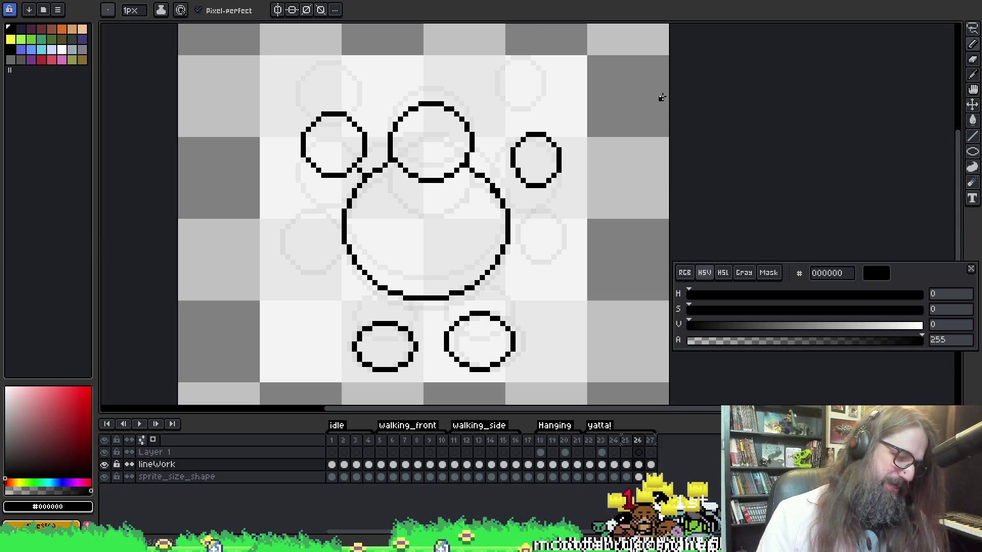
pyautogui.press('Return')
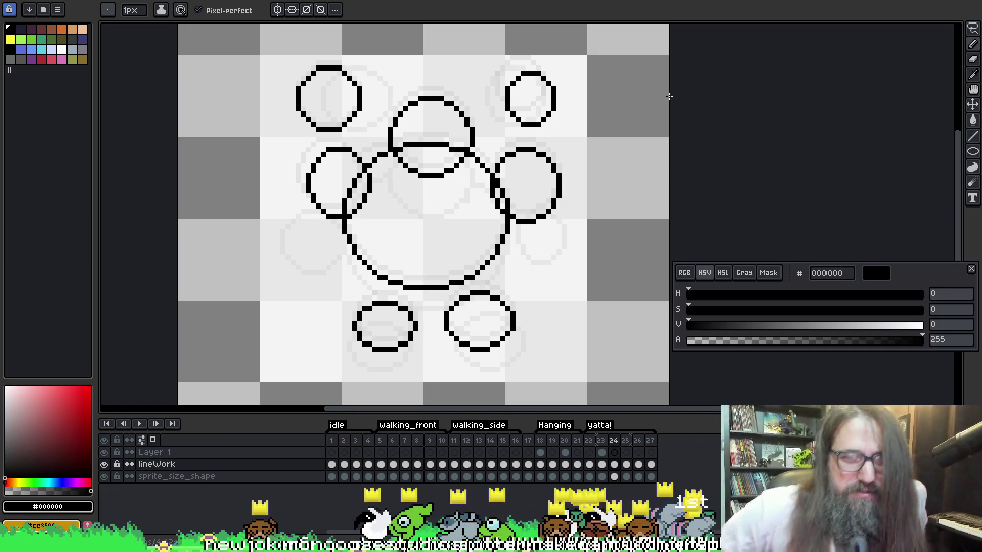
pyautogui.press('Return')
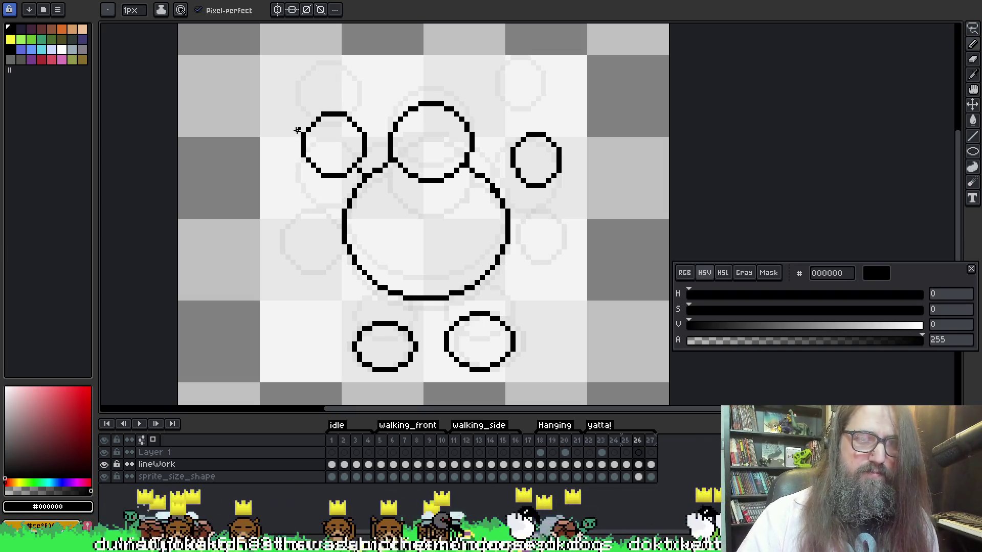
# Draw an ellipse overlapping the left circle, trying and undoing another over the right circle.
pyautogui.hotkey('shift', 'c')
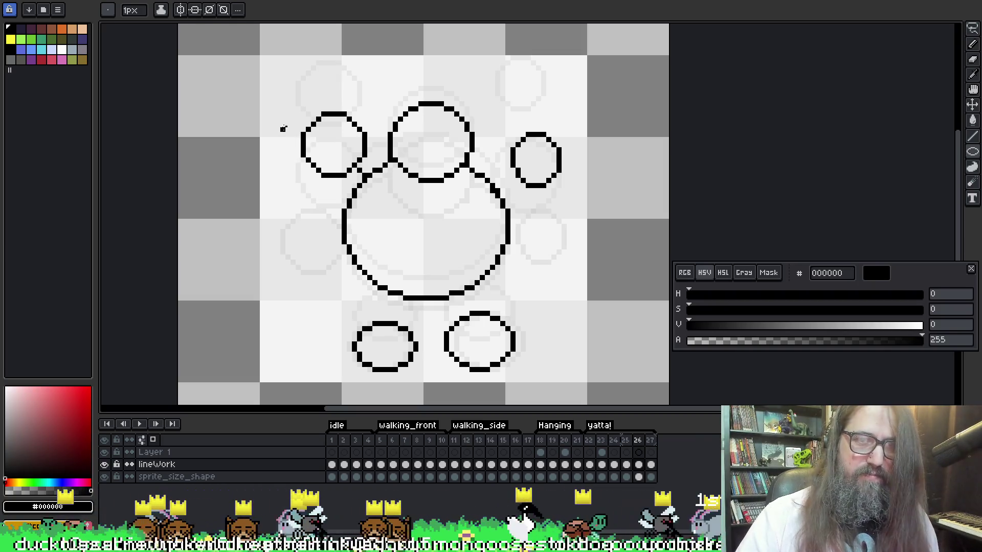
pyautogui.moveTo(281, 123)
pyautogui.mouseDown()
pyautogui.moveTo(352, 205)
pyautogui.moveTo(347, 198)
pyautogui.mouseUp()
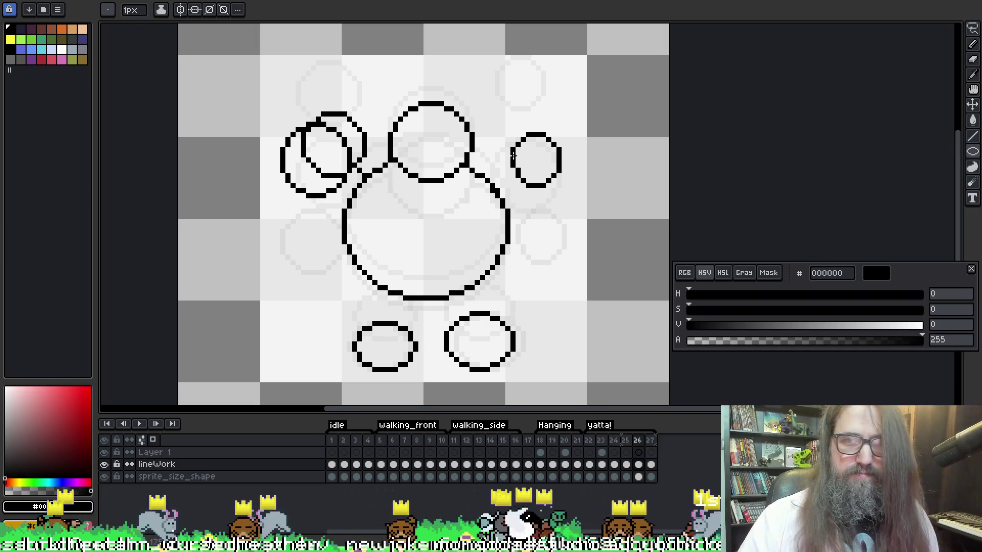
pyautogui.press('Left')
pyautogui.press('Right')
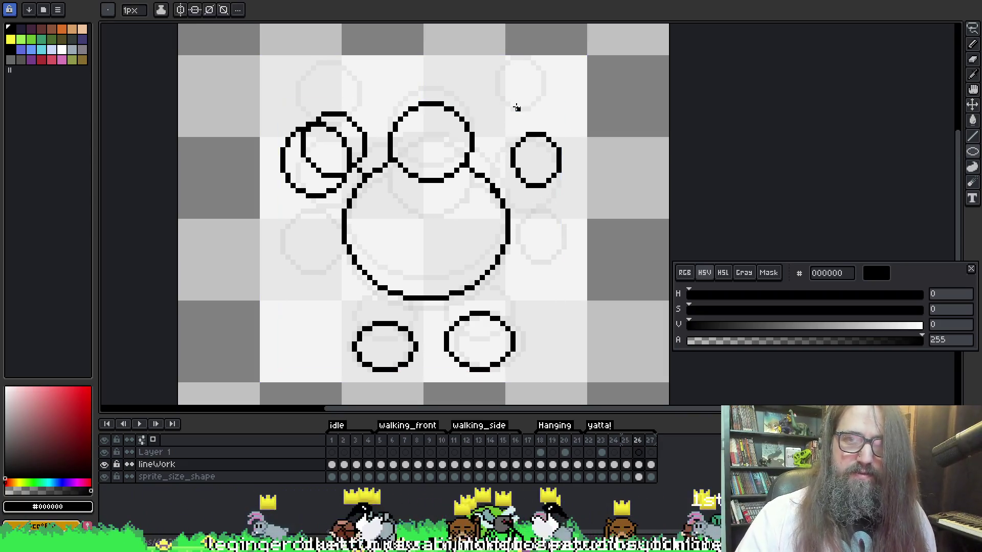
pyautogui.moveTo(515, 106)
pyautogui.mouseDown()
pyautogui.moveTo(571, 187)
pyautogui.moveTo(577, 154)
pyautogui.mouseUp()
pyautogui.hotkey('ctrl', 'z')
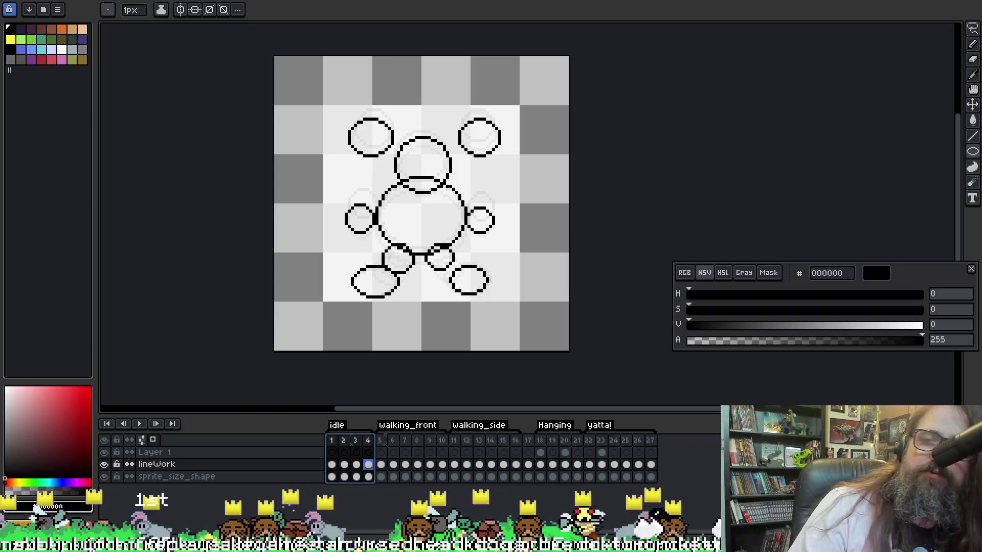
# Resize the canvas to 64×64 pixels.
pyautogui.hotkey('ctrl', 'alt', 'c')
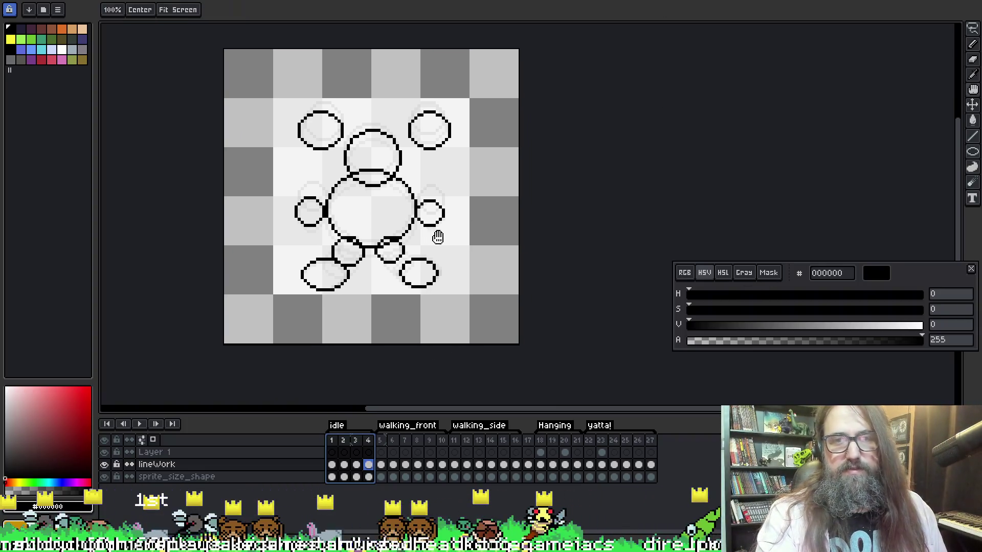
pyautogui.press('Escape')
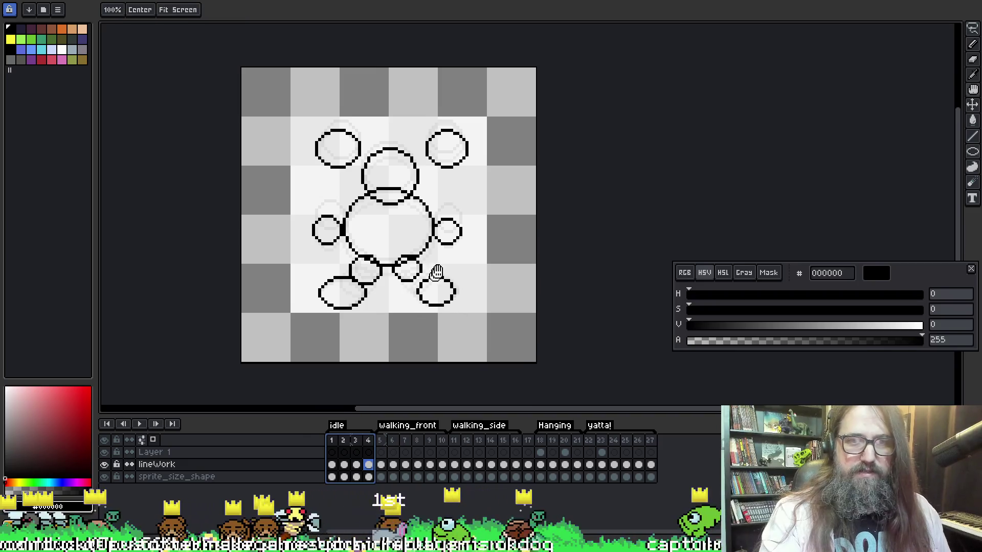
pyautogui.hotkey('ctrl', 'alt', 'c')
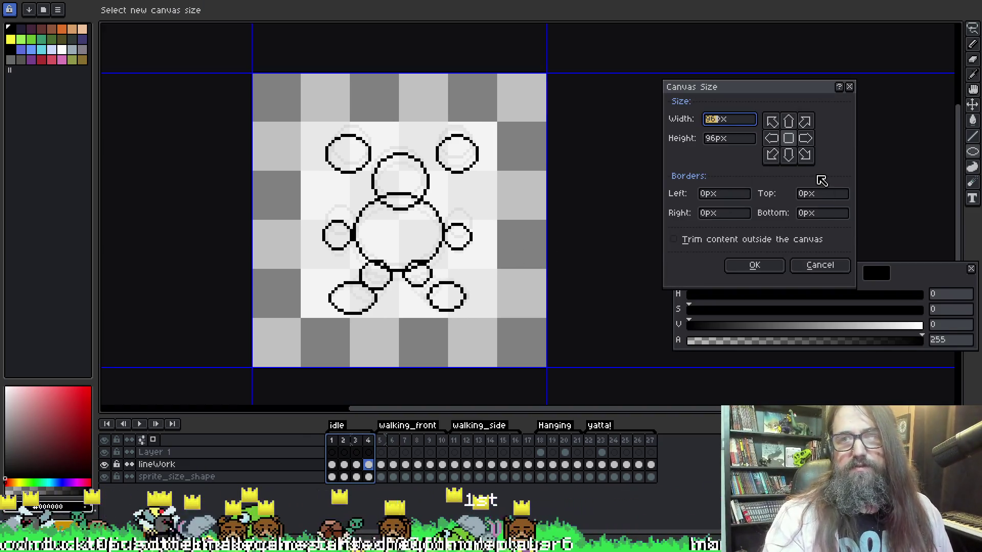
pyautogui.write('64')
pyautogui.press('Tab')
pyautogui.write('64')
pyautogui.press('Return')
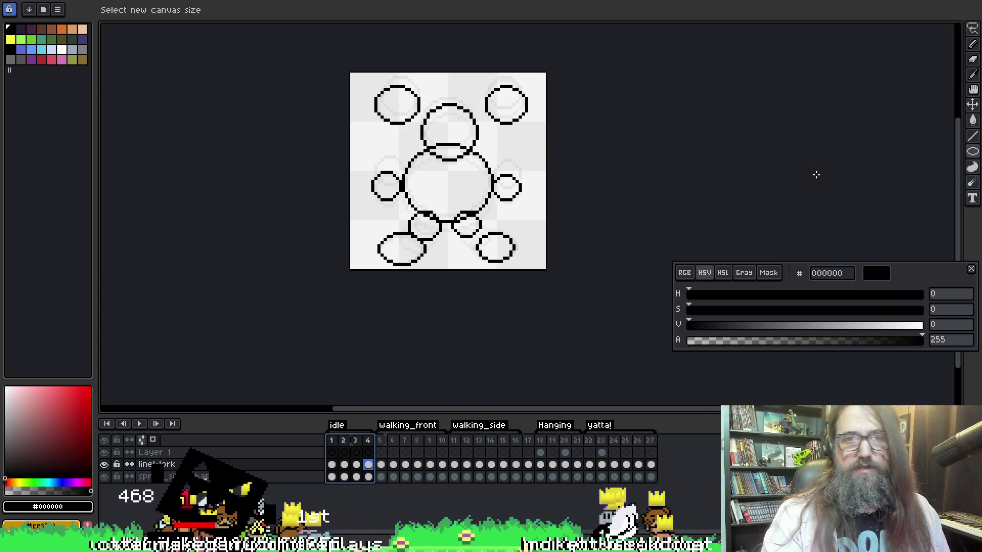
# Go to lineWork frame 1, hide the sprite_size_shape layer and turn off onion skin.
pyautogui.moveTo(435, 191); pyautogui.dragTo(414, 200)
pyautogui.press('Return')
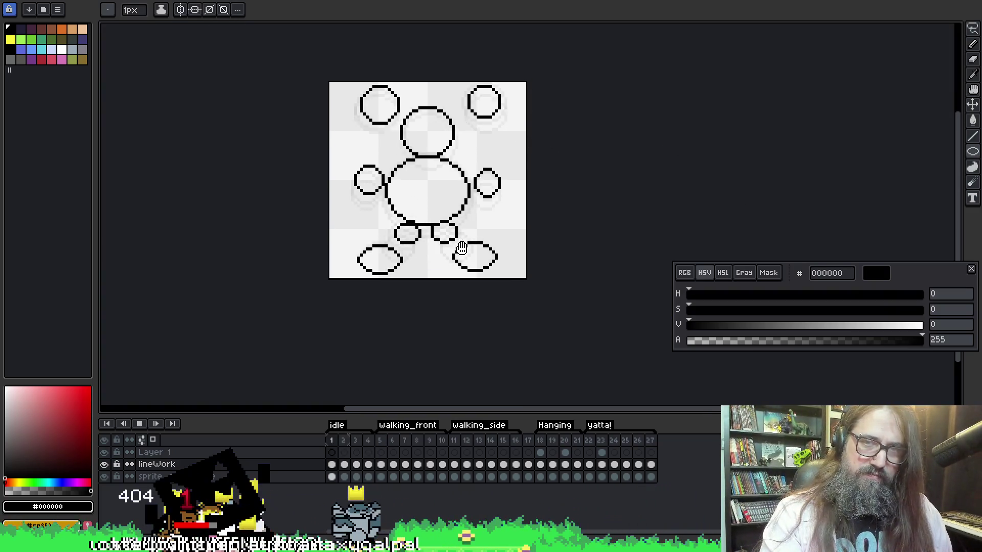
pyautogui.click(338, 453)
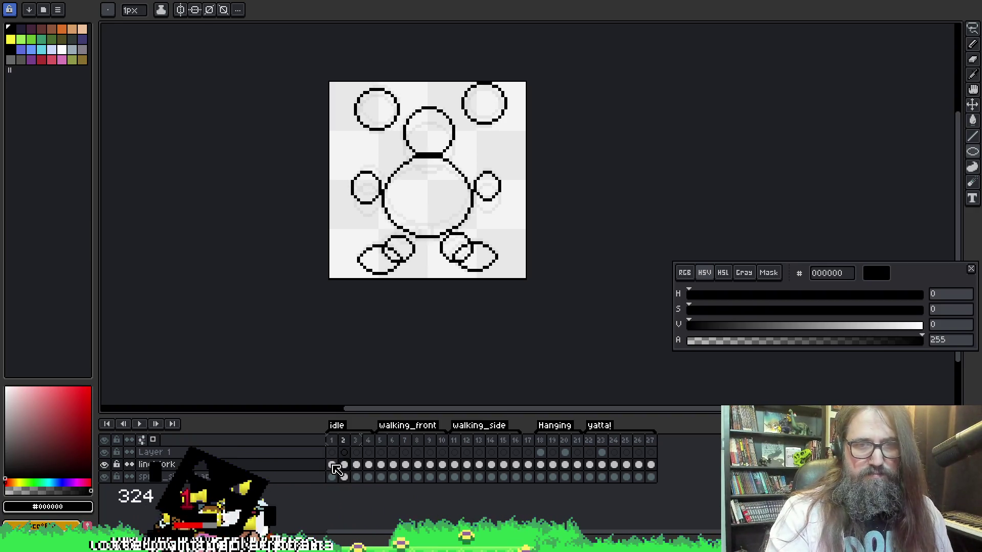
pyautogui.click(331, 464)
pyautogui.press('w')
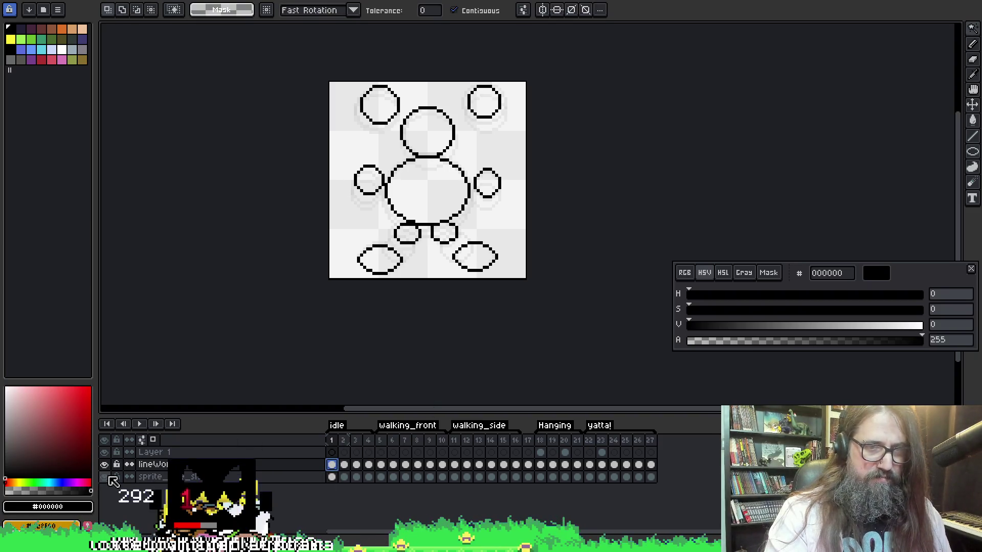
pyautogui.click(105, 477)
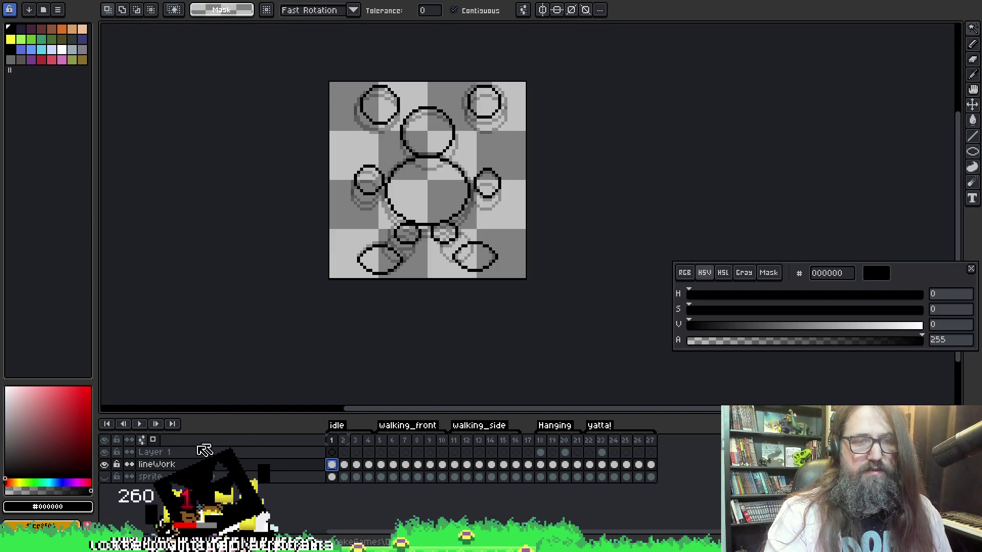
pyautogui.click(142, 439)
# Fill the body and head circles with white using the Paint Bucket.
pyautogui.press('x')
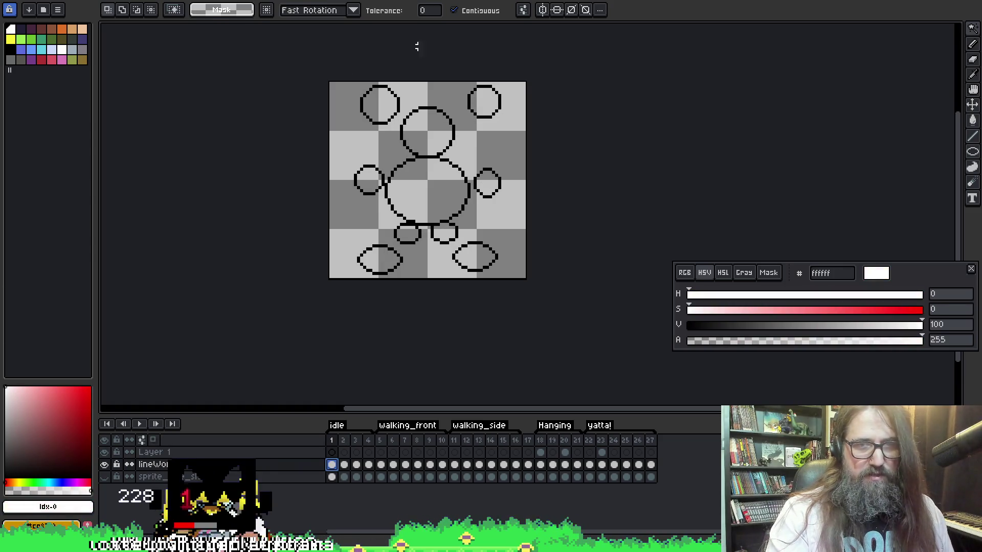
pyautogui.press('g')
pyautogui.click(447, 192)
pyautogui.click(427, 131)
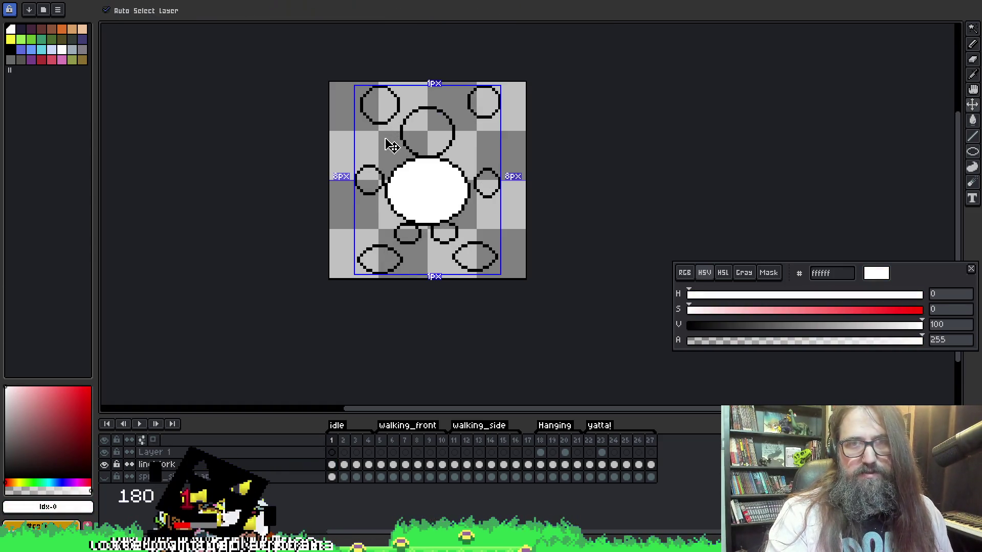
# Undo the trial fills, then select around frame 1's circles and fill the body white.
pyautogui.hotkey('ctrl', 'z')
pyautogui.hotkey('ctrl', 'z')
pyautogui.press('w')
pyautogui.click(385, 144)
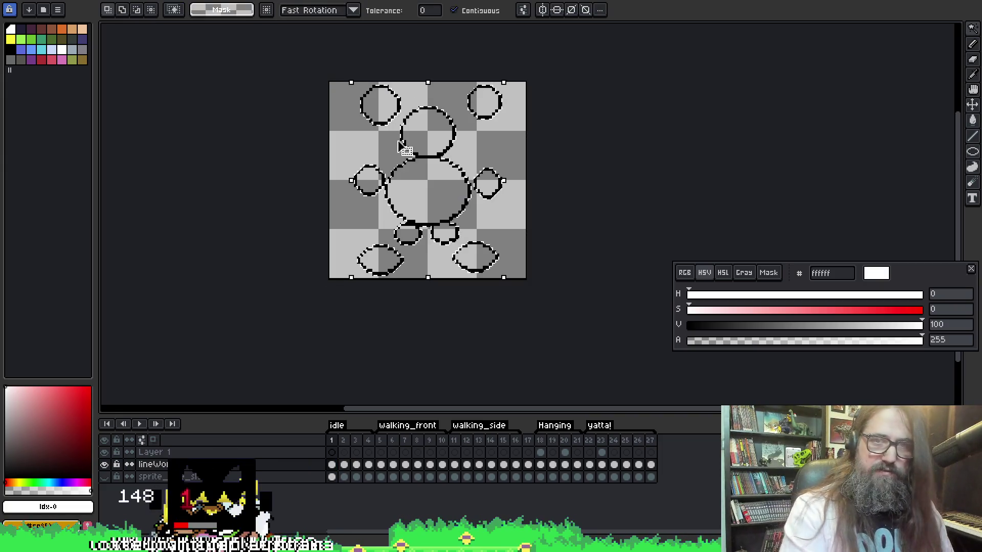
pyautogui.press('g')
pyautogui.click(436, 171)
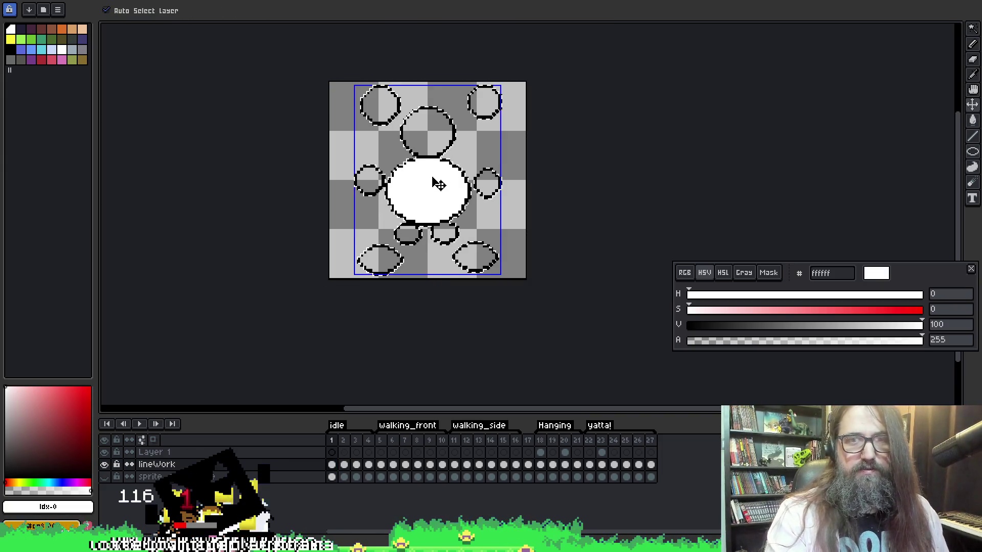
pyautogui.click(257, 11)
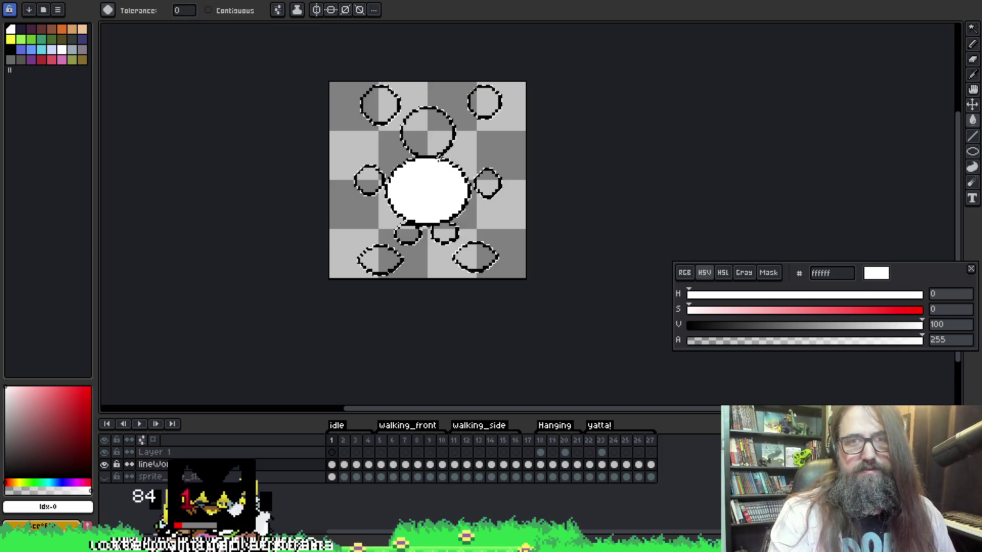
pyautogui.press('w')
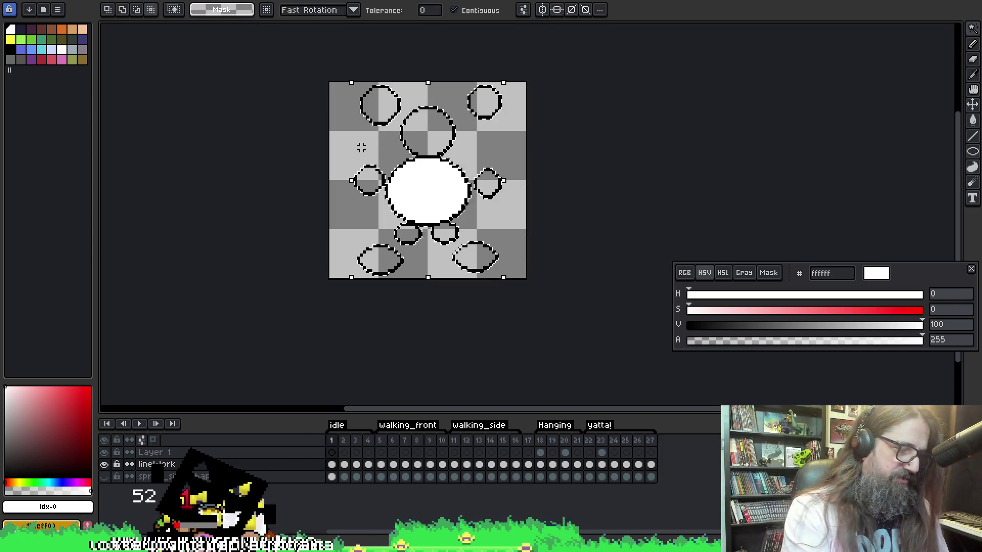
pyautogui.press('g')
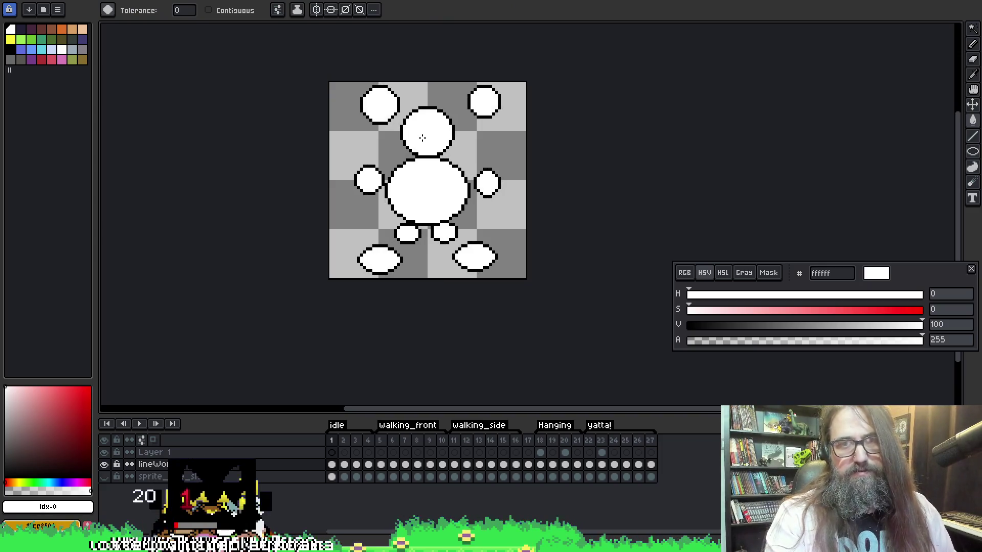
# Select the background, invert the selection and fill the circles white on idle frames 2 and 3.
pyautogui.press('Right')
pyautogui.press('w')
pyautogui.click(377, 150)
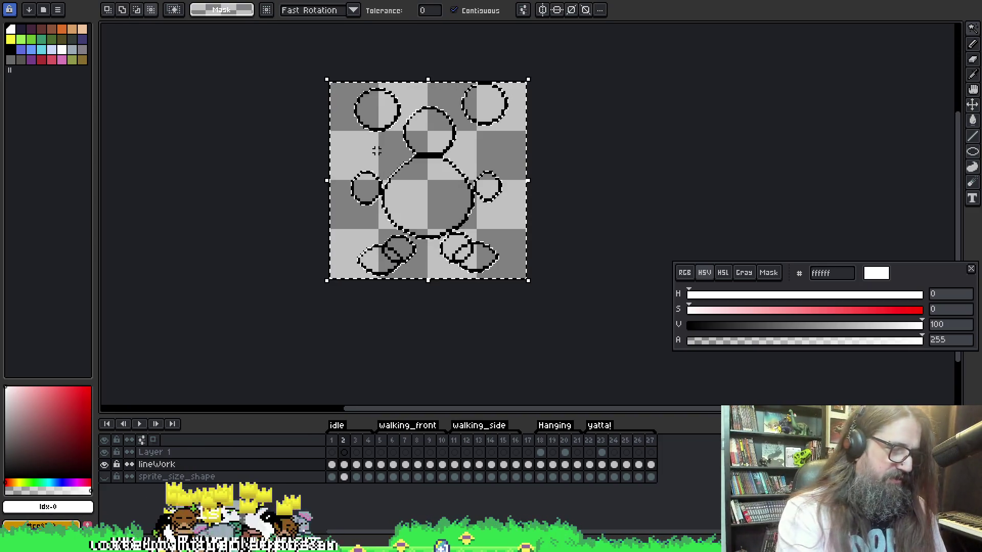
pyautogui.hotkey('ctrl', 'shift', 'i')
pyautogui.press('g')
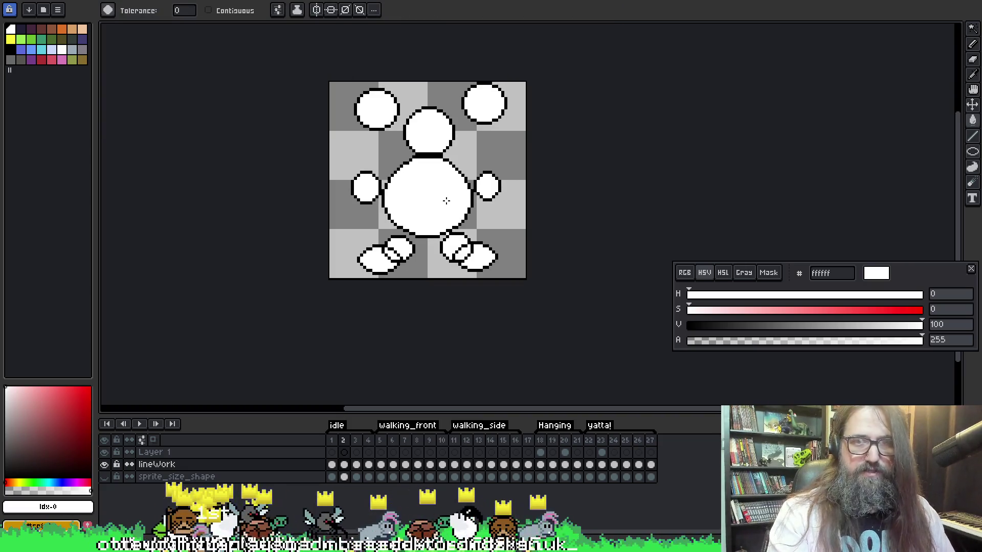
pyautogui.press('Right')
pyautogui.press('w')
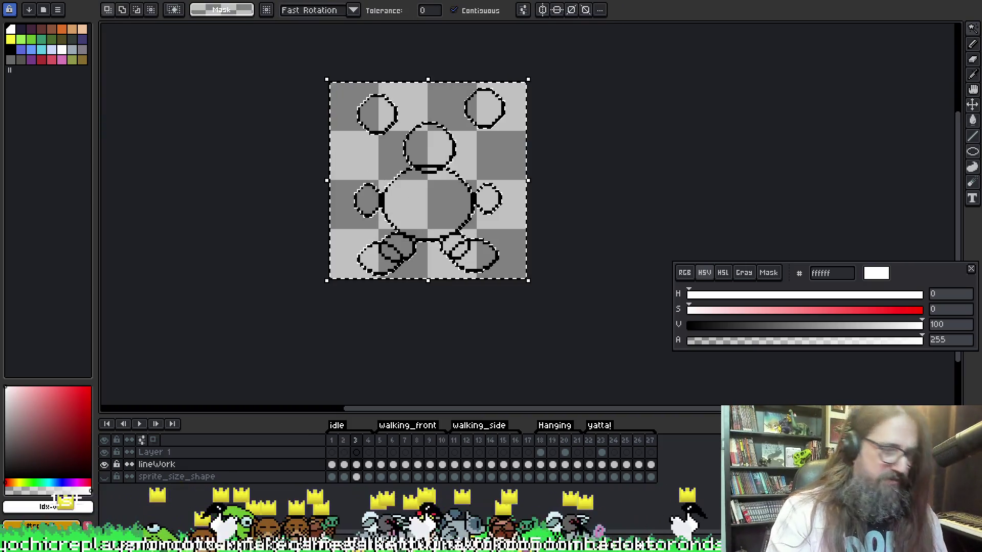
pyautogui.hotkey('ctrl', 'shift', 'i')
pyautogui.press('g')
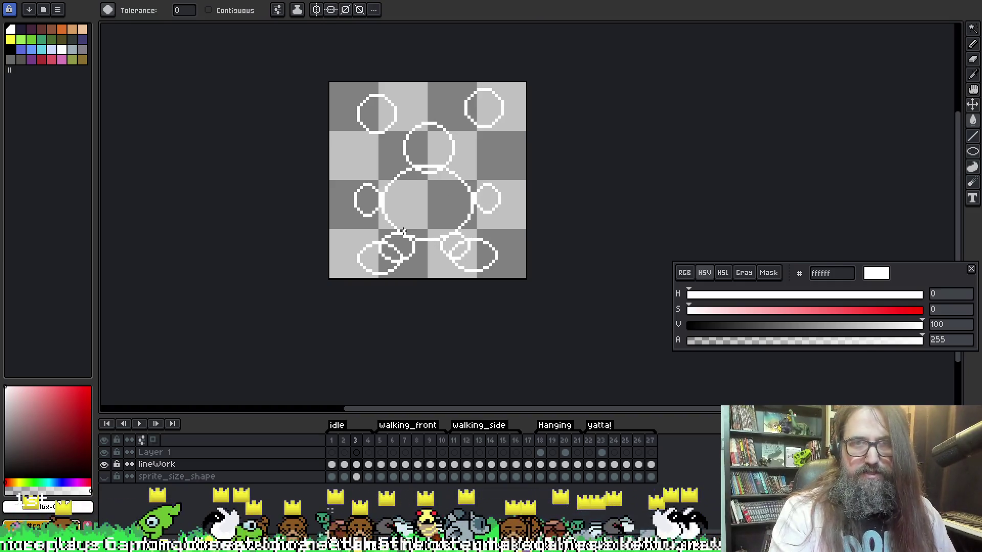
pyautogui.press('v')
pyautogui.press('g')
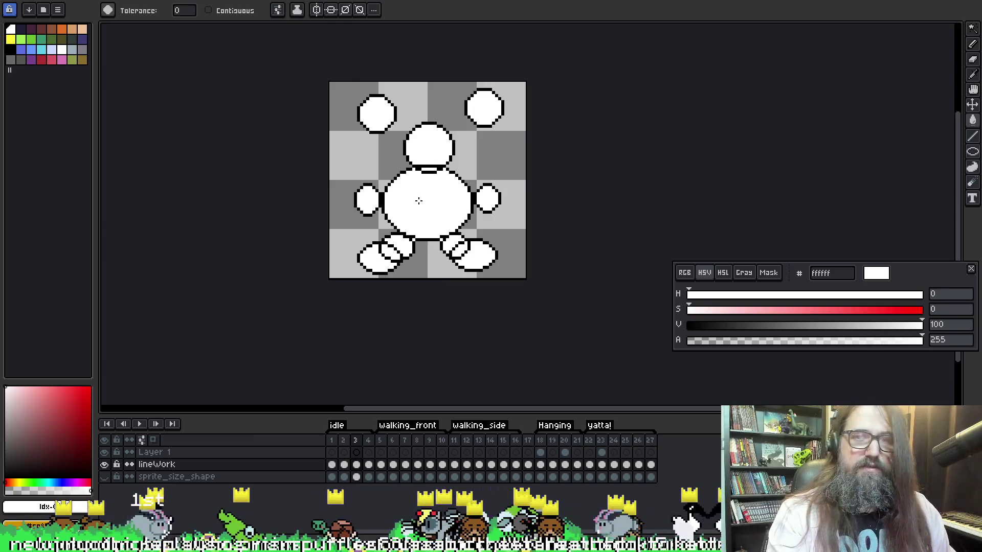
# Select around frame 4's circles and fill them white.
pyautogui.hotkey('ctrl', 'Right')
pyautogui.press('q')
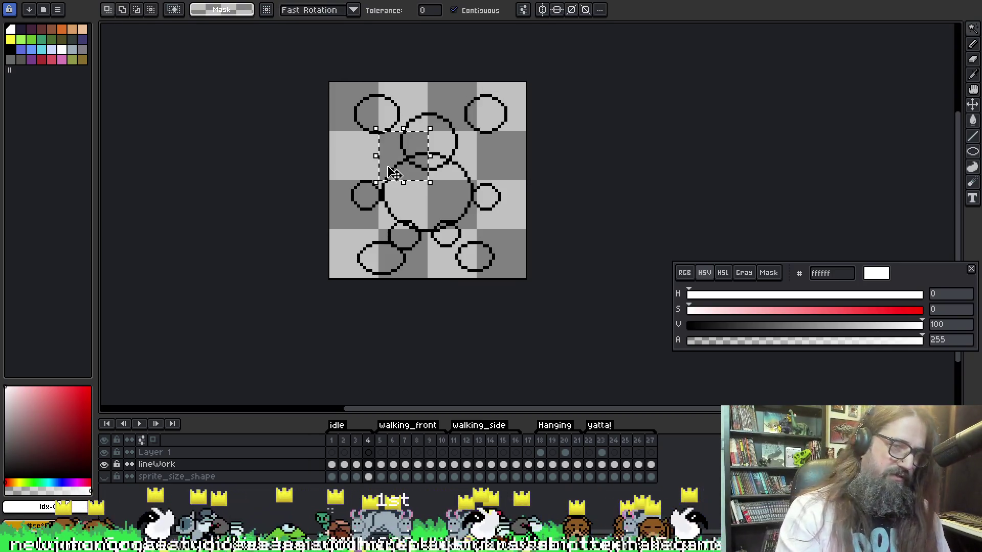
pyautogui.click(376, 150)
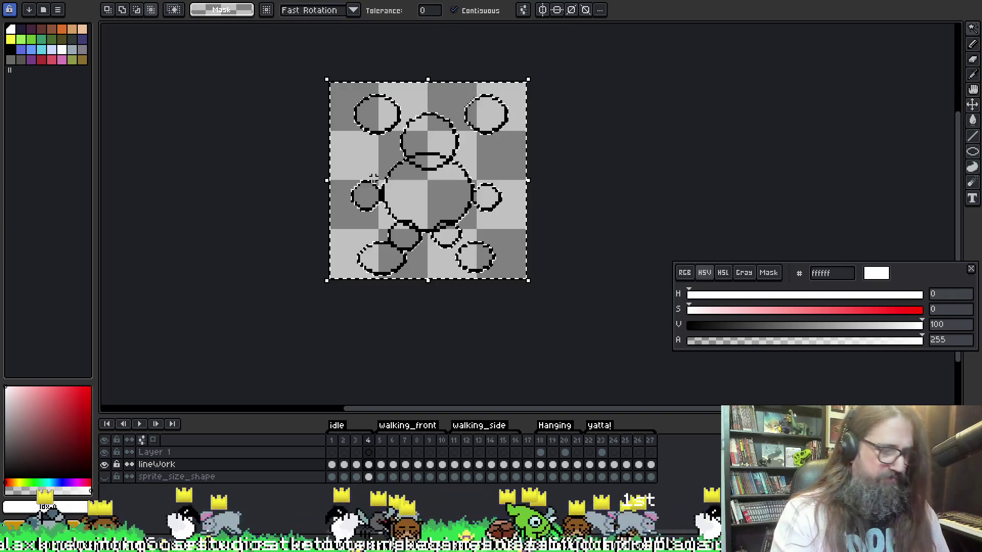
pyautogui.press('g')
pyautogui.click(411, 178)
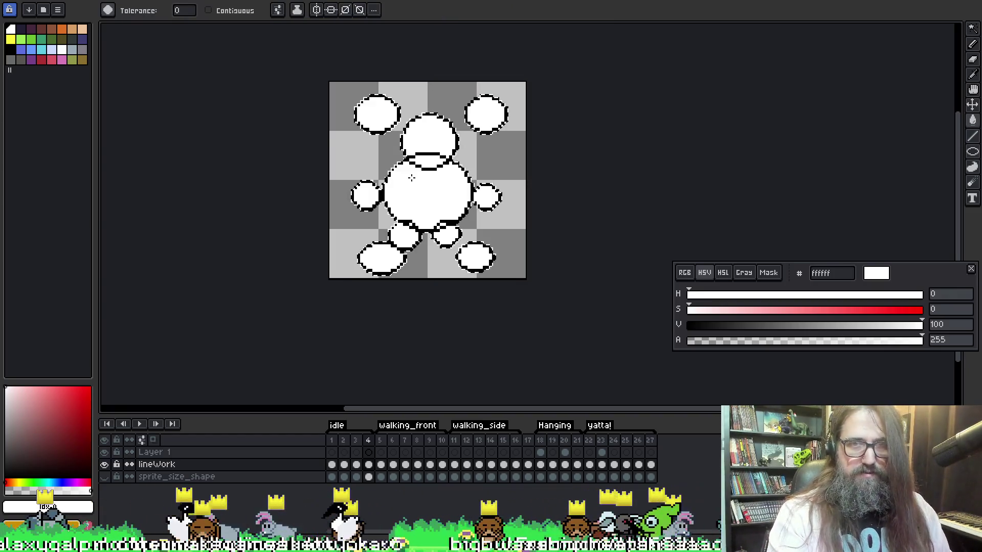
pyautogui.hotkey('ctrl', 'Right')
# Fill the circle interiors white on the starting lineWork frame.
pyautogui.press('w')
pyautogui.click(378, 154)
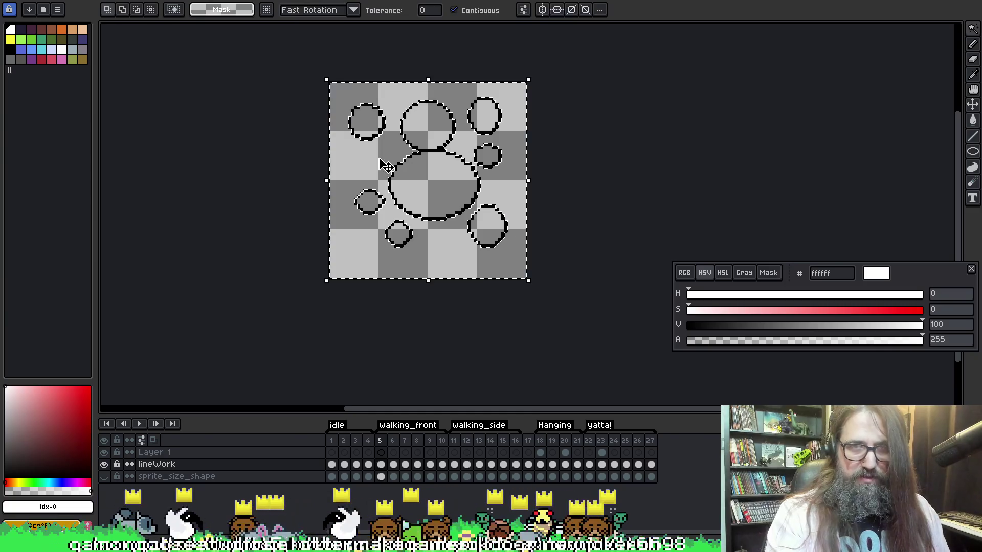
pyautogui.hotkey('ctrl', 'shift', 'i')
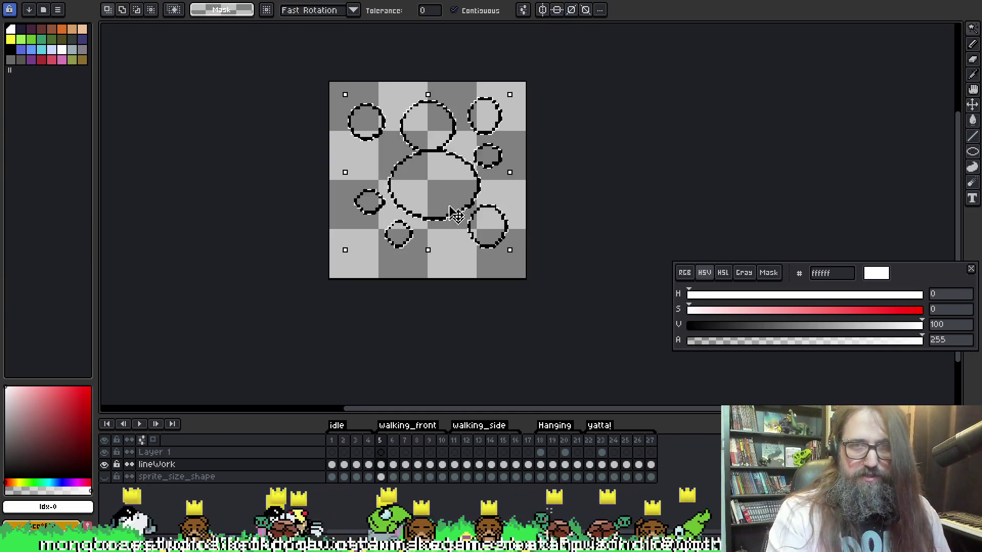
pyautogui.press('g')
pyautogui.click(445, 185)
# Select the background and prepare the white flood fill on frames 6 and 7.
pyautogui.hotkey('ctrl', 'Right')
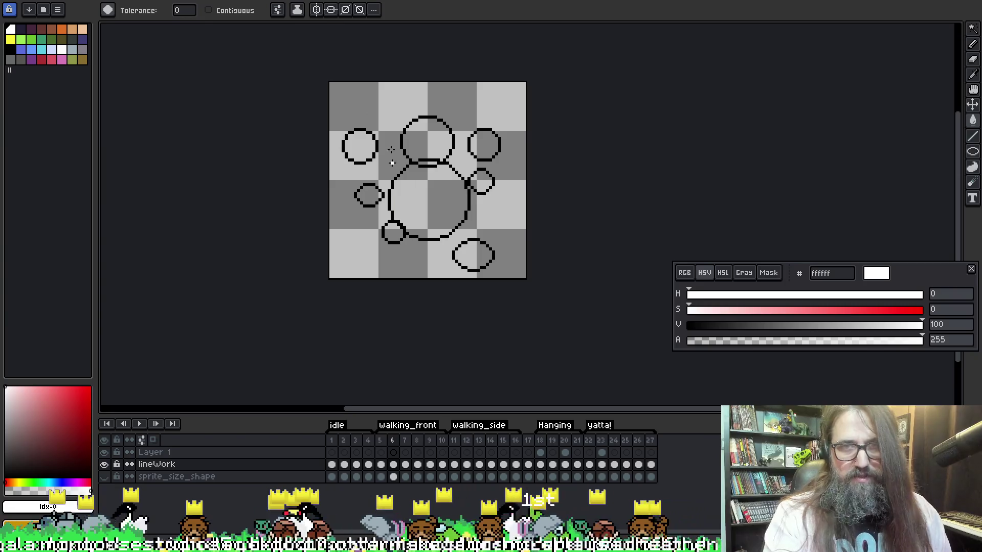
pyautogui.press('w')
pyautogui.click(386, 163)
pyautogui.hotkey('ctrl', 'd')
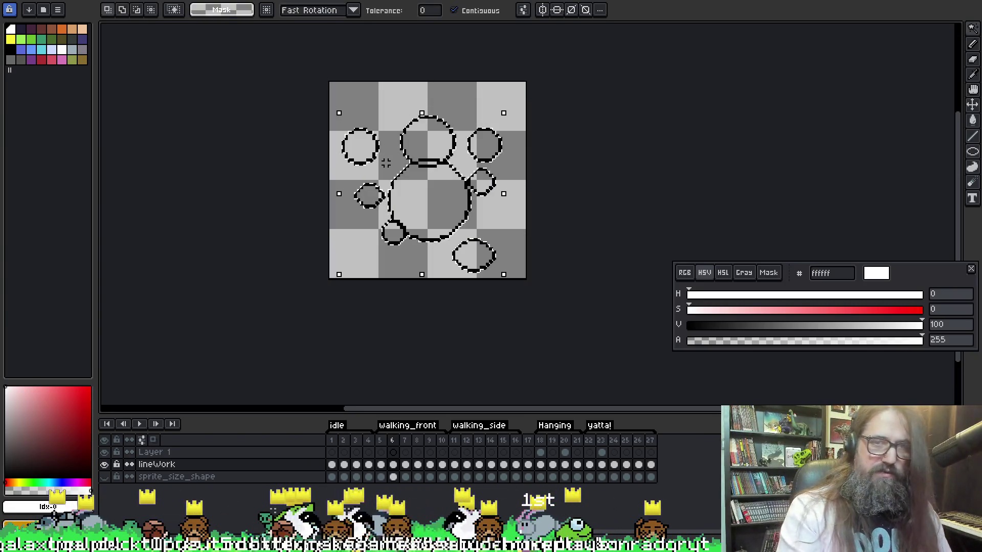
pyautogui.press('g')
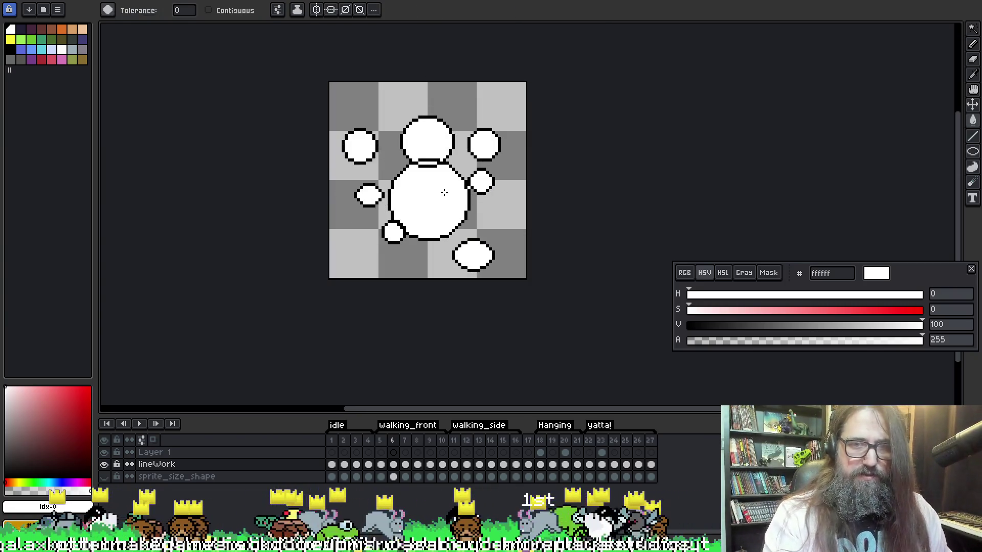
pyautogui.hotkey('ctrl', 'Right')
pyautogui.press('w')
pyautogui.click(398, 102)
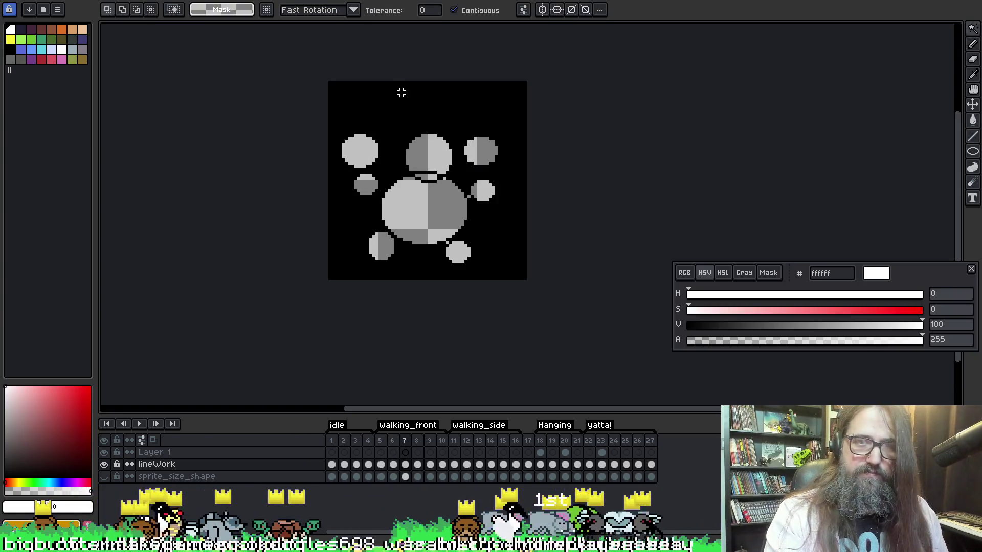
pyautogui.hotkey('ctrl', 'd')
pyautogui.press('g')
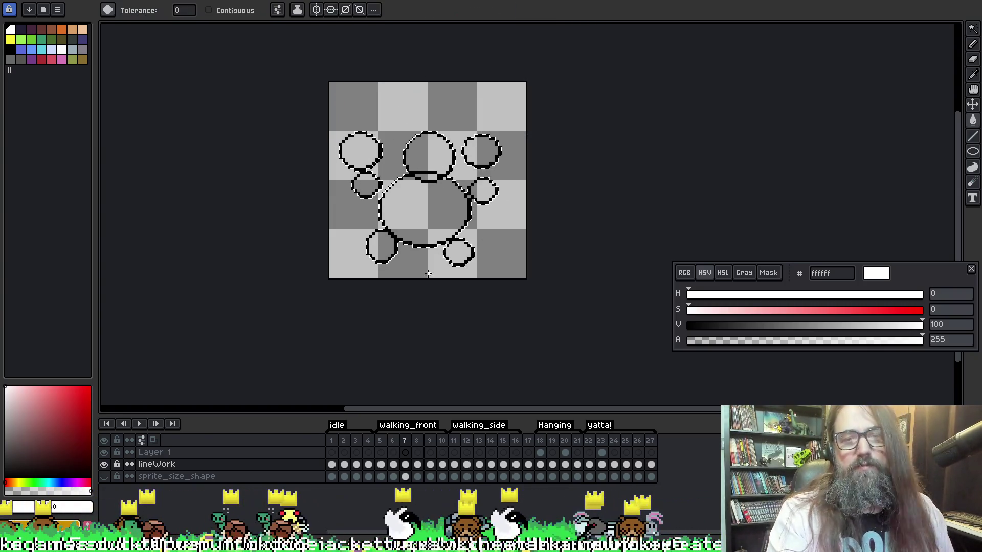
# Fill the circles white on frame 8, then deselect.
pyautogui.hotkey('ctrl', 'Right')
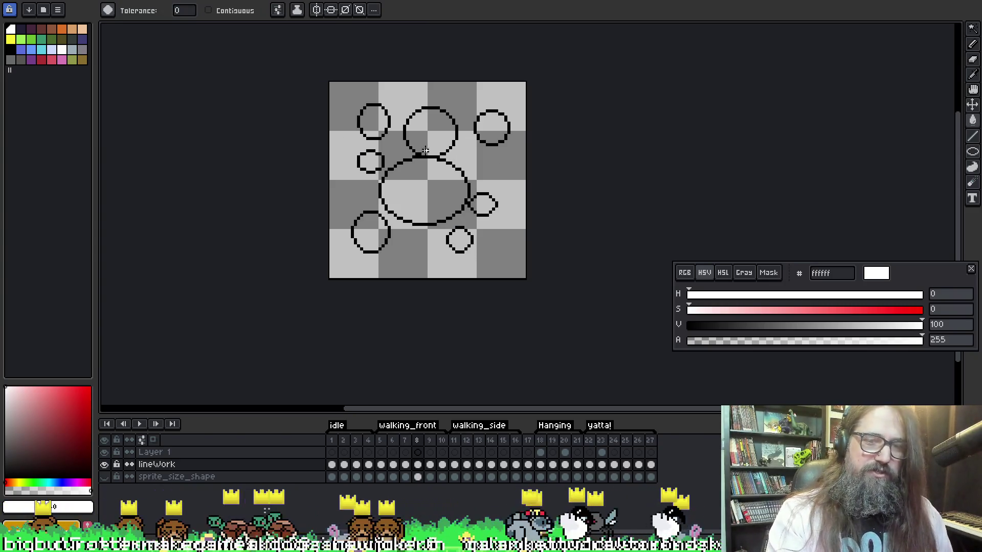
pyautogui.press('w')
pyautogui.click(424, 83)
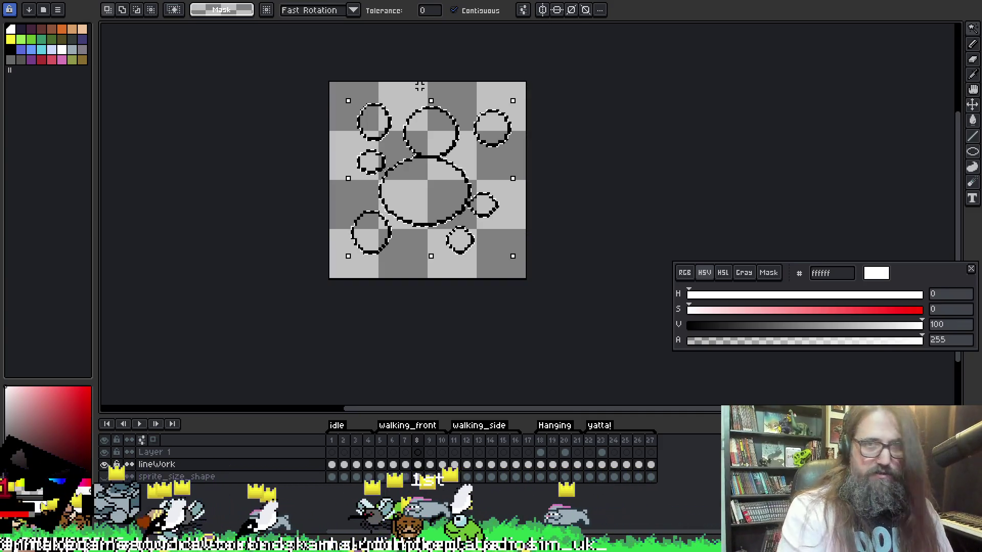
pyautogui.hotkey('ctrl', 'shift', 'i')
pyautogui.press('g')
pyautogui.click(403, 176)
pyautogui.hotkey('ctrl', 'd')
# Fill the circles white on frame 9, then deselect.
pyautogui.hotkey('ctrl', 'Right')
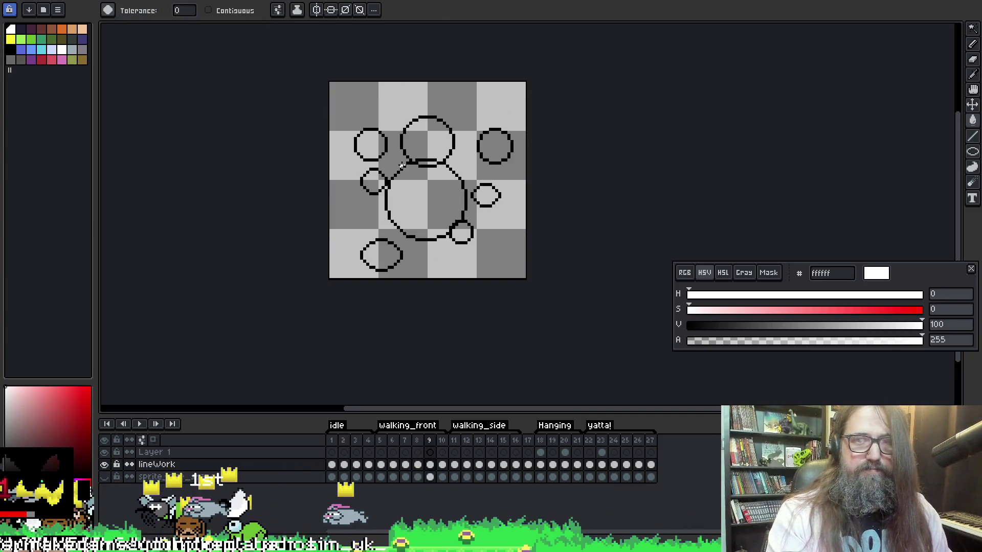
pyautogui.press('w')
pyautogui.click(396, 168)
pyautogui.hotkey('ctrl', 'shift', 'i')
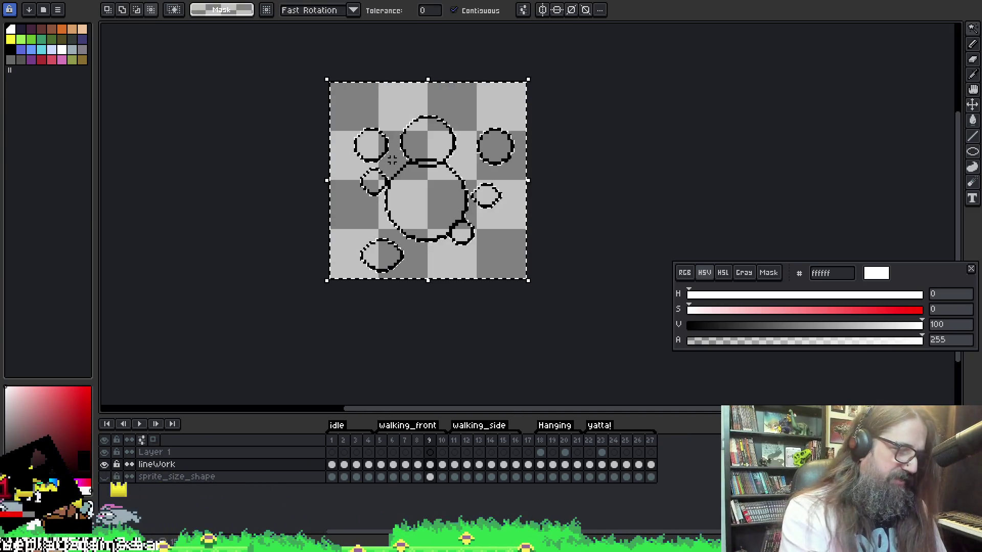
pyautogui.press('g')
pyautogui.click(417, 206)
pyautogui.hotkey('ctrl', 'd')
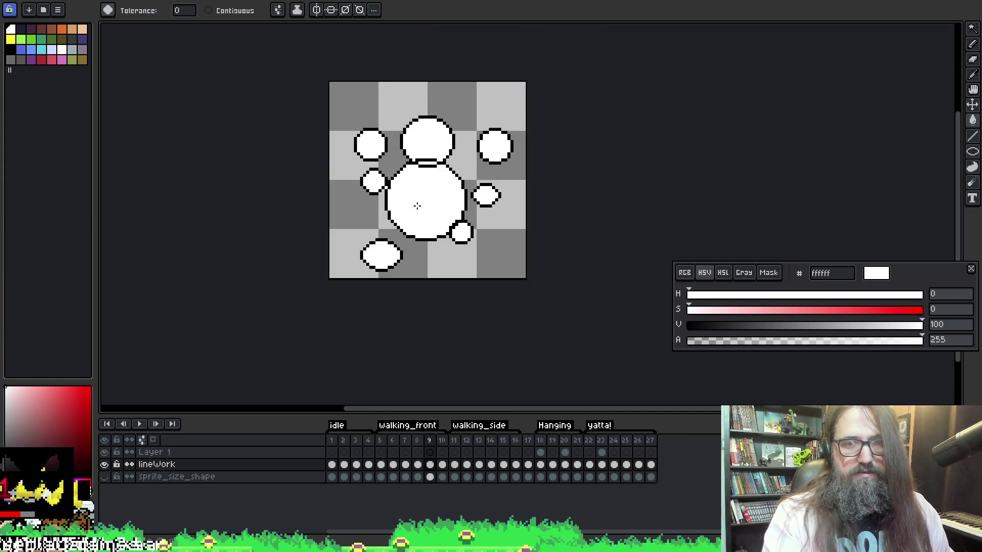
# Fill the circles white on frame 10, then deselect.
pyautogui.hotkey('ctrl', 'Right')
pyautogui.press('w')
pyautogui.click(410, 107)
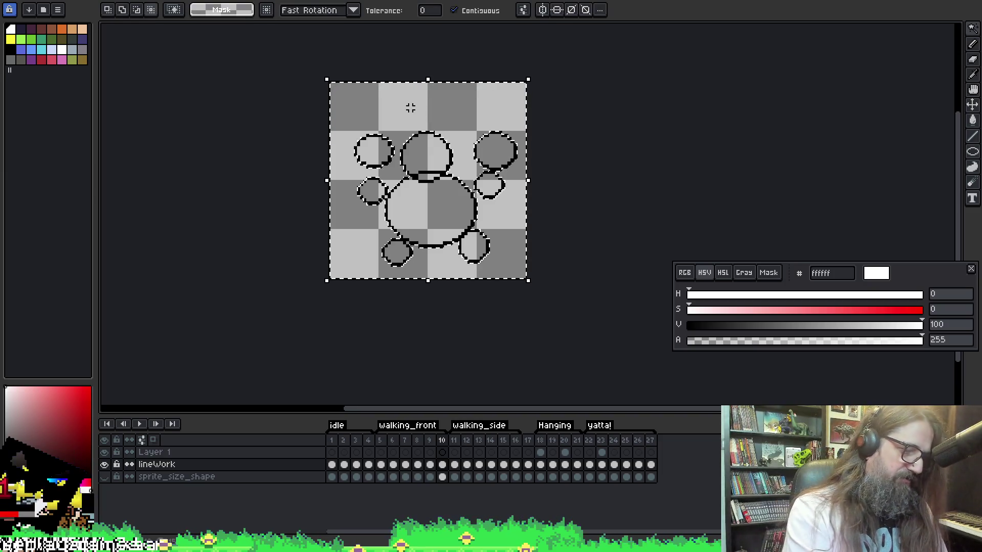
pyautogui.hotkey('ctrl', 'shift', 'i')
pyautogui.press('g')
pyautogui.click(422, 217)
pyautogui.hotkey('ctrl', 'd')
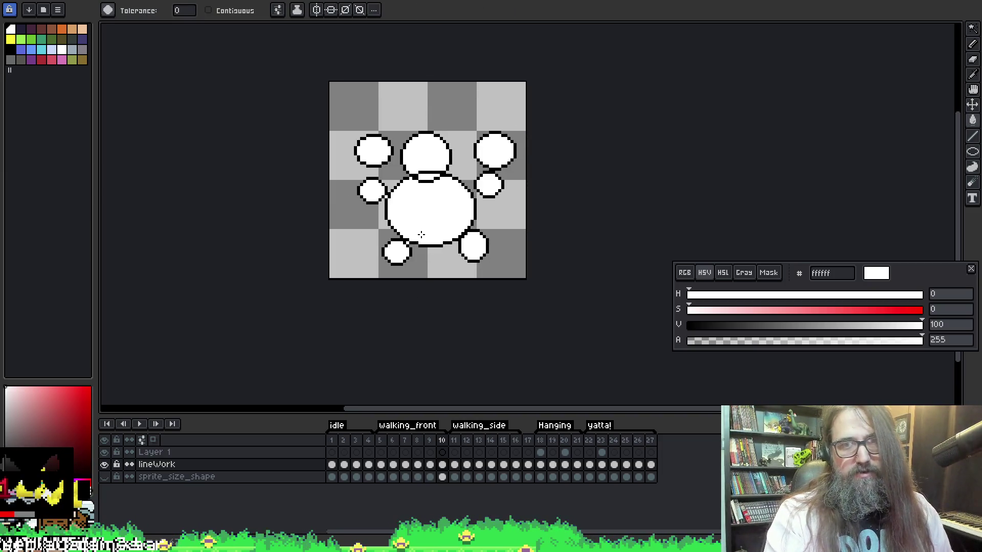
# Go to frame 11 and magic-wand its empty background.
pyautogui.hotkey('ctrl', 'Right')
pyautogui.press('w')
pyautogui.click(380, 160)
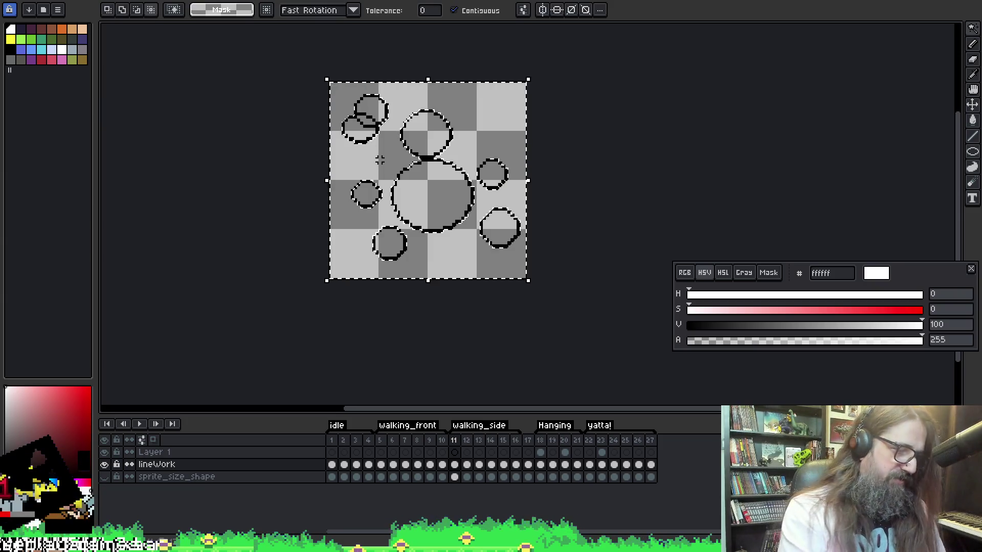
# Invert the selection to fill frame 11's circles white, then do the same on frame 12.
pyautogui.hotkey('ctrl', 'shift', 'i')
pyautogui.press('g')
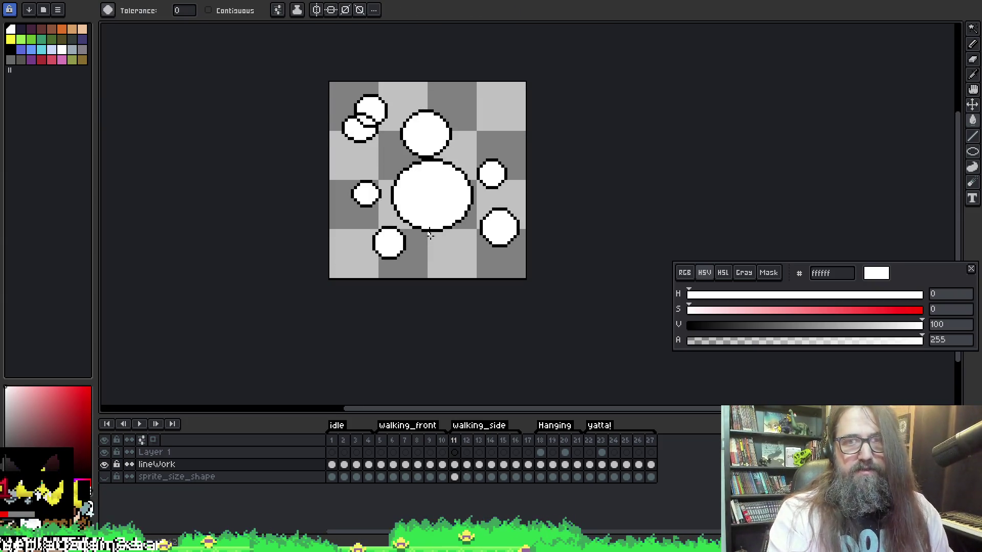
pyautogui.press('Right')
pyautogui.press('w')
pyautogui.click(395, 132)
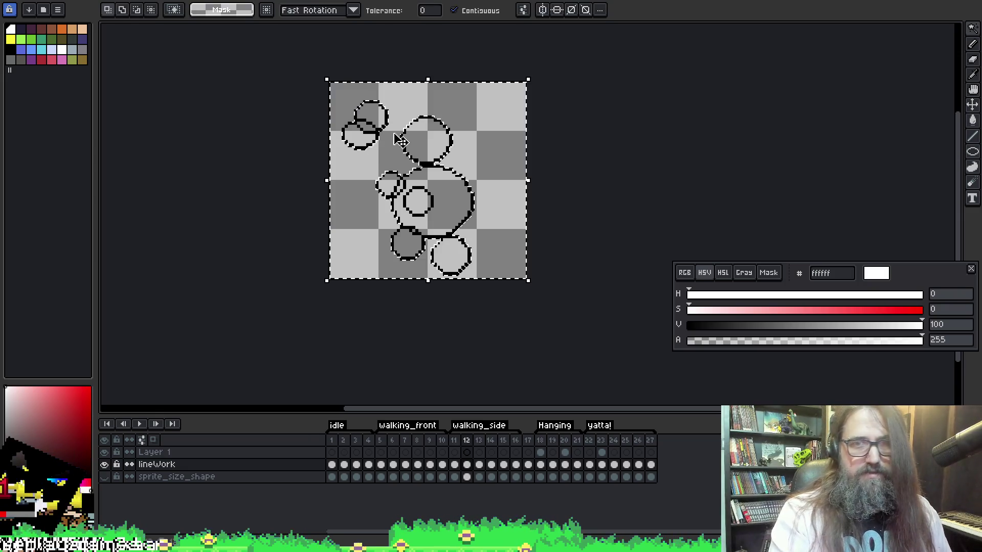
pyautogui.hotkey('ctrl', 'shift', 'i')
pyautogui.press('g')
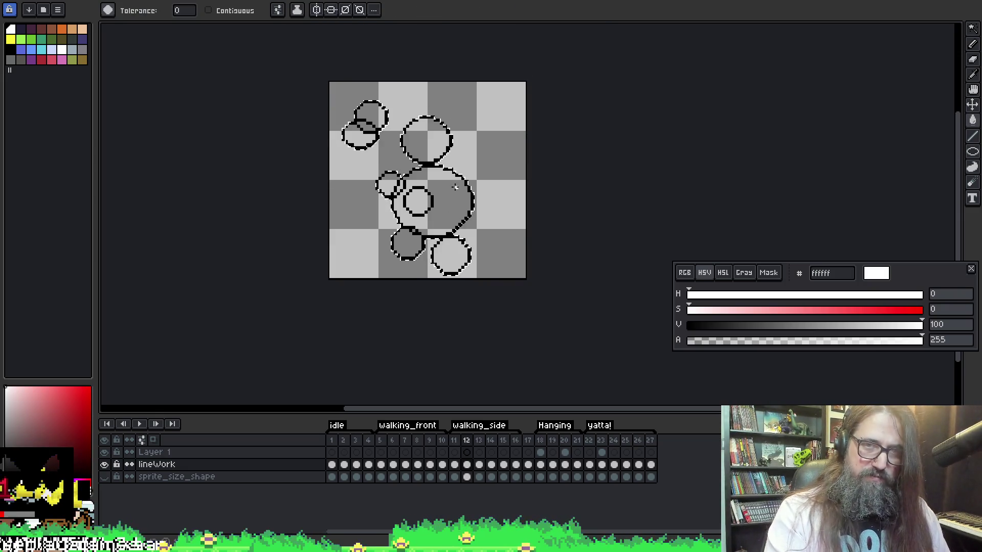
# Select the circles and fill them white on frames 13 and 14.
pyautogui.press('Right')
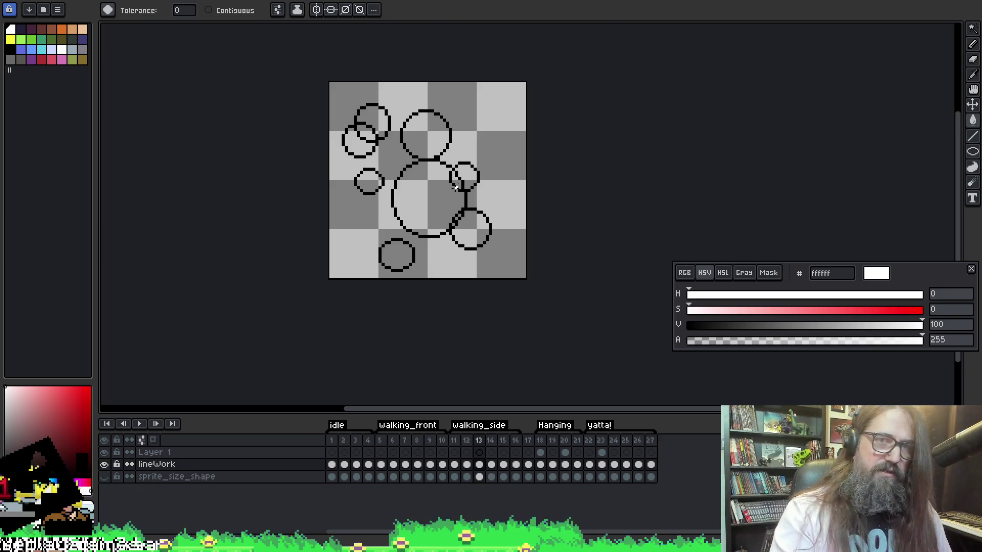
pyautogui.press('w')
pyautogui.click(389, 157)
pyautogui.hotkey('ctrl', 'shift', 'i')
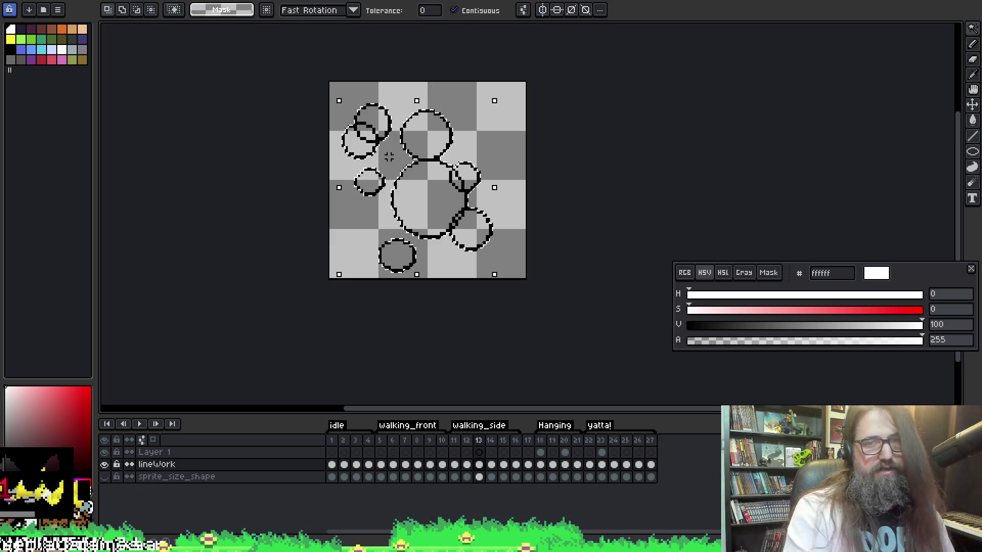
pyautogui.press('g')
pyautogui.press('Right')
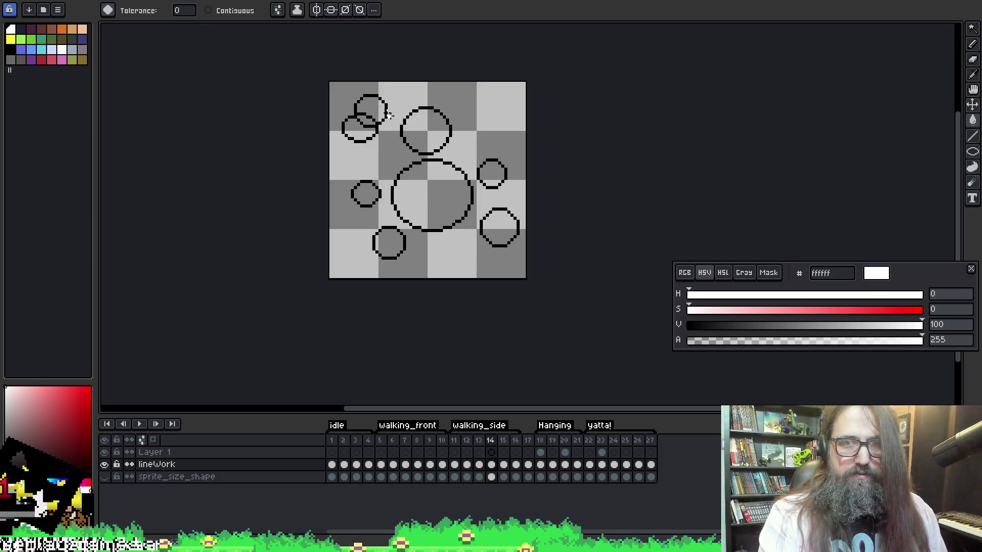
pyautogui.press('w')
pyautogui.click(386, 166)
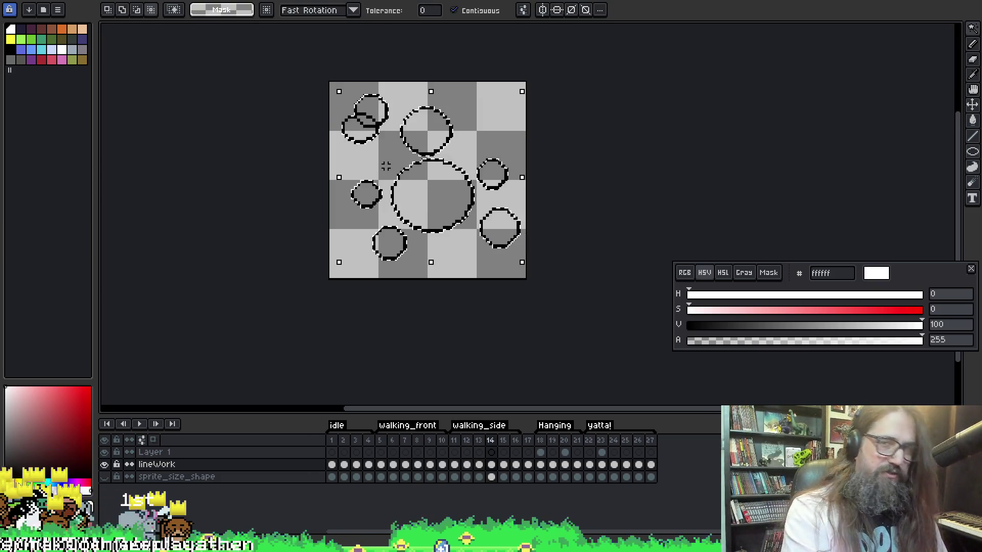
pyautogui.hotkey('ctrl', 'shift', 'i')
pyautogui.press('g')
# On frame 15, undo the stray whole-frame fill and reselect the circles for filling.
pyautogui.press('Right')
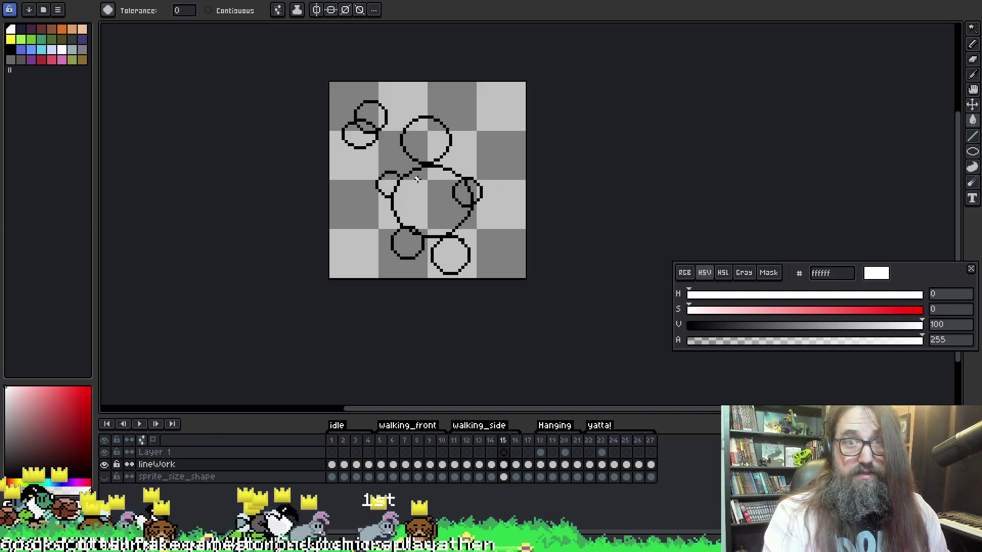
pyautogui.click(382, 148)
pyautogui.hotkey('ctrl', 'z')
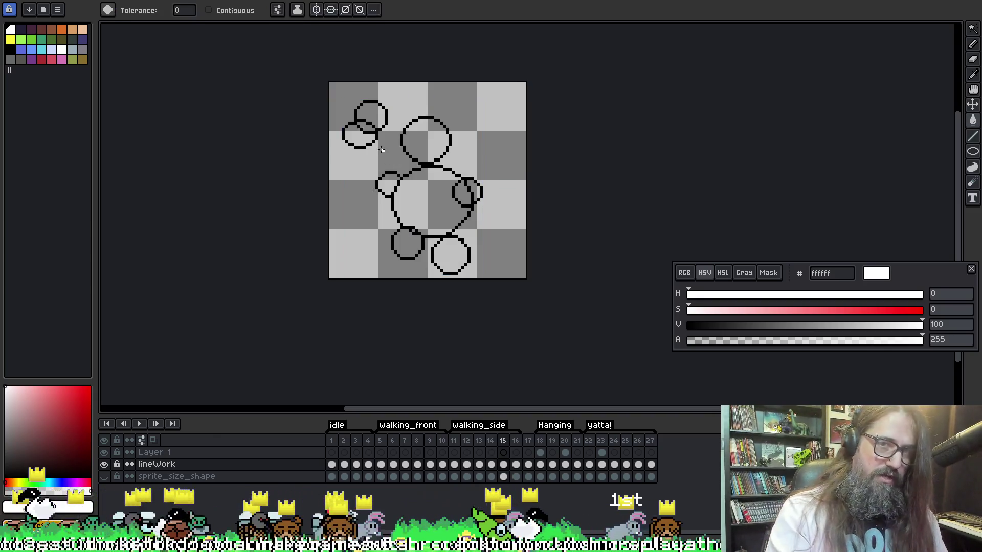
pyautogui.press('w')
pyautogui.click(373, 154)
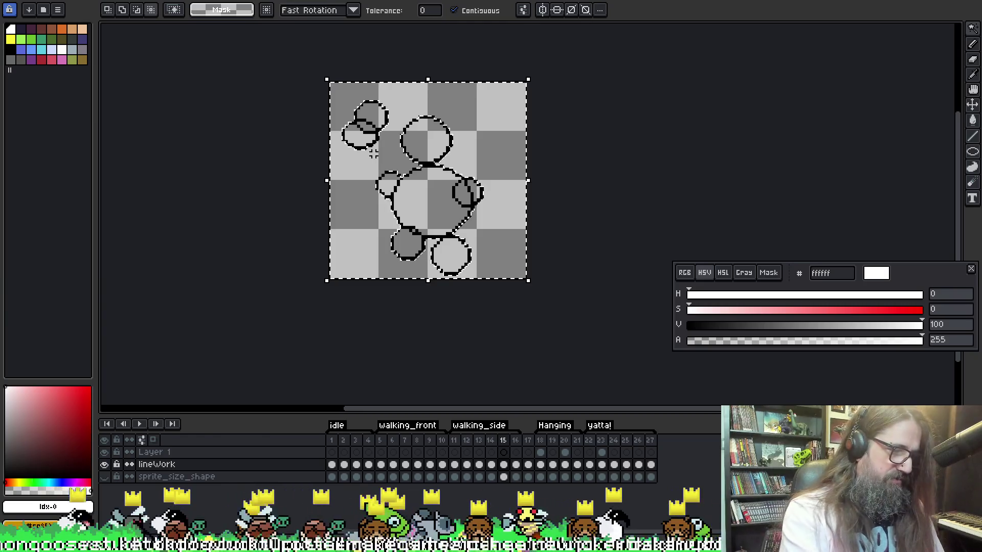
pyautogui.press('g')
pyautogui.hotkey('ctrl', 'shift', 'a')
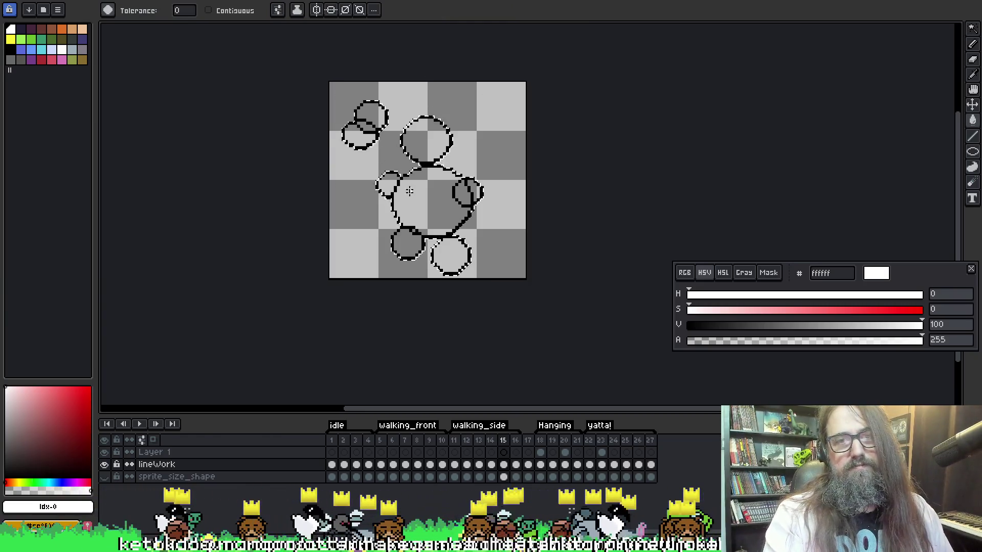
# Go to frame 16 and magic-wand its empty background.
pyautogui.hotkey('ctrl', 'Right')
pyautogui.press('w')
pyautogui.click(385, 162)
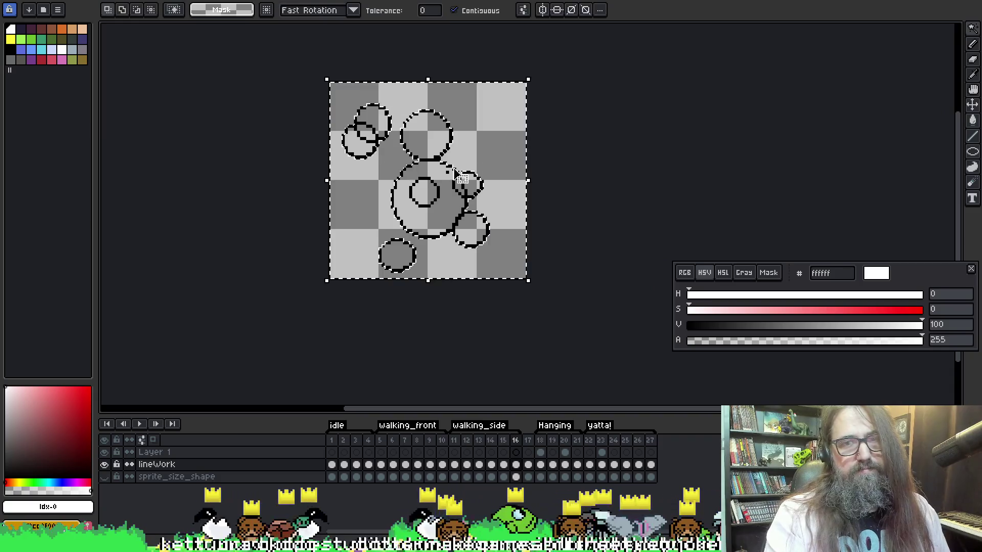
# Fill frame 17's bunny ears, head, body and limbs white, keeping the heart transparent.
pyautogui.press('g')
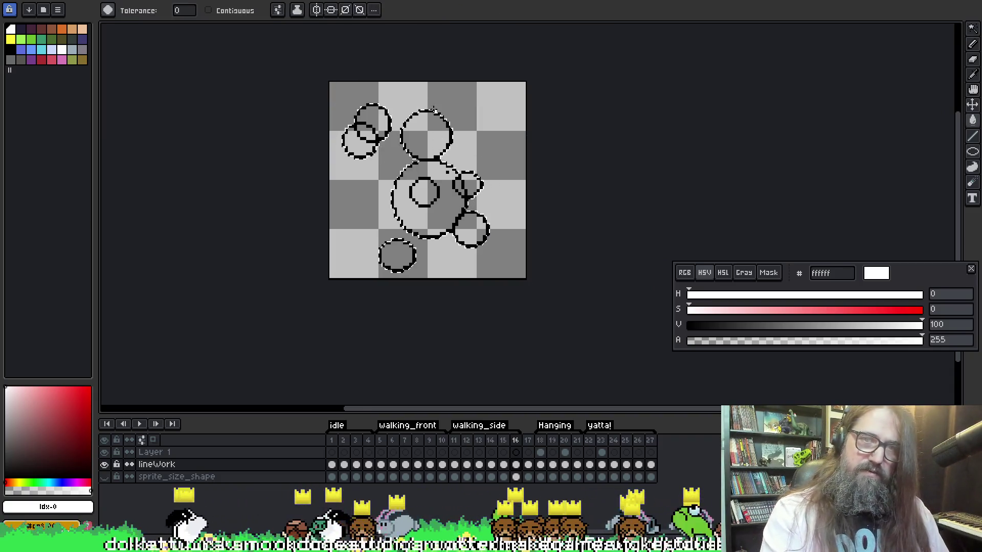
pyautogui.hotkey('ctrl', 'Right')
pyautogui.press('w')
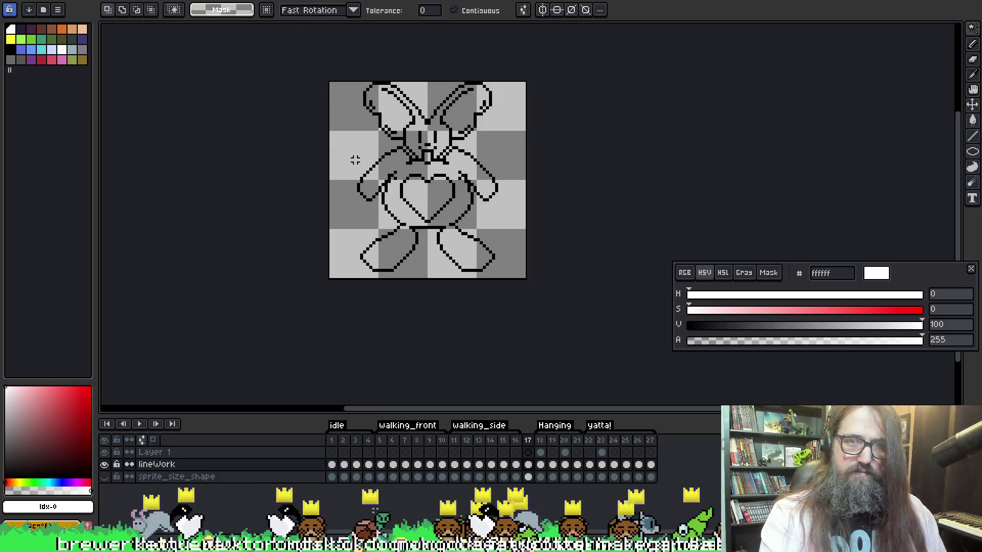
pyautogui.press('g')
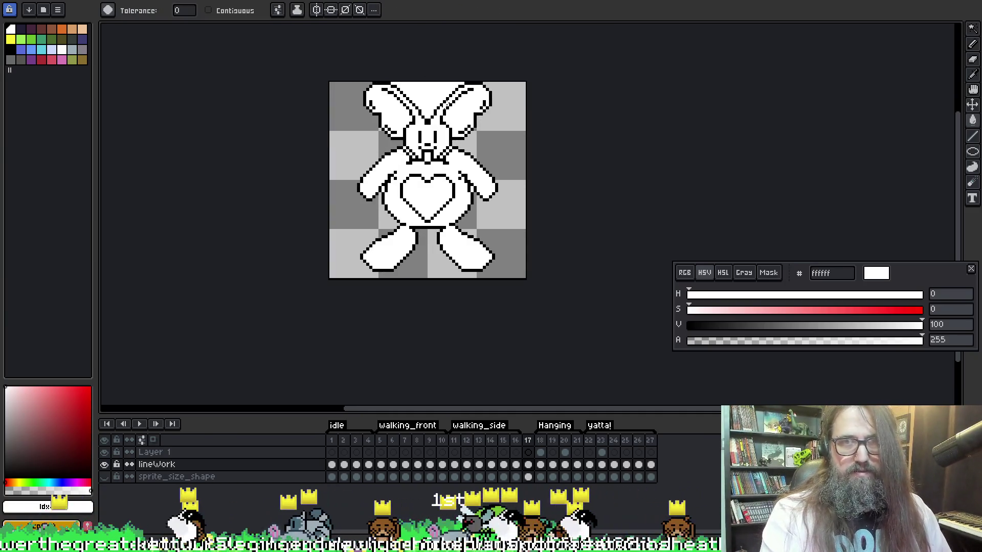
pyautogui.press('v')
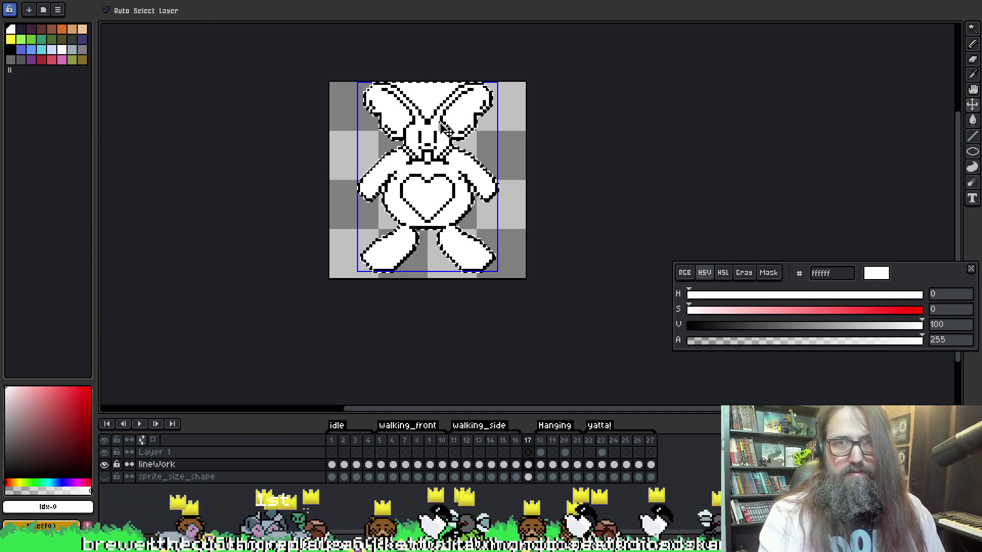
pyautogui.press('w')
pyautogui.press('w')
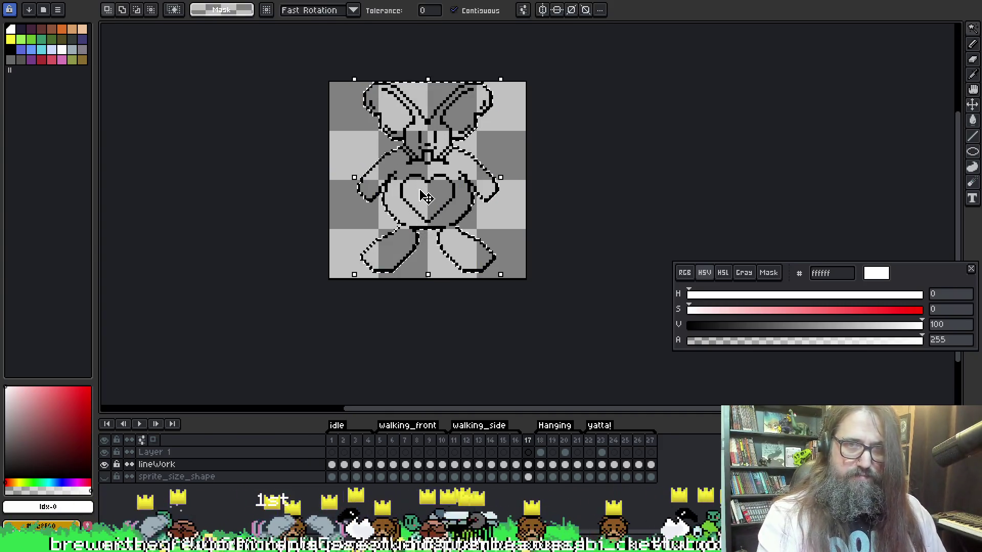
pyautogui.press('g')
pyautogui.press('w')
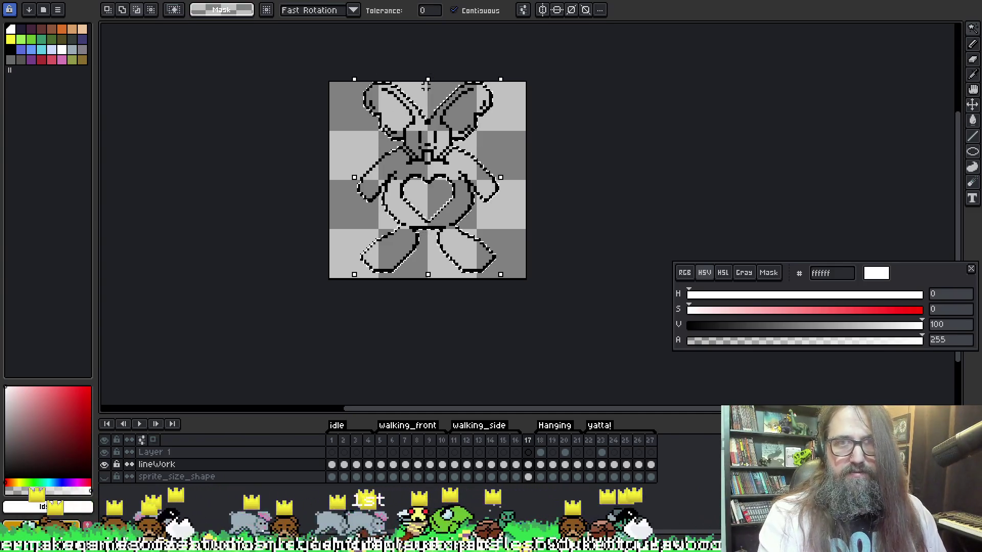
pyautogui.hotkey('ctrl', 'd')
pyautogui.press('g')
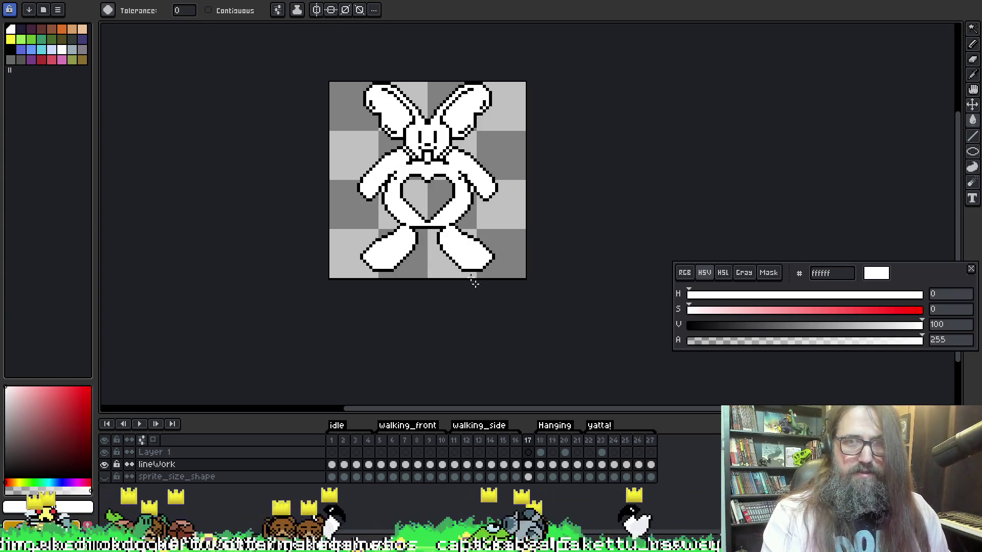
pyautogui.hotkey('ctrl', 'Right')
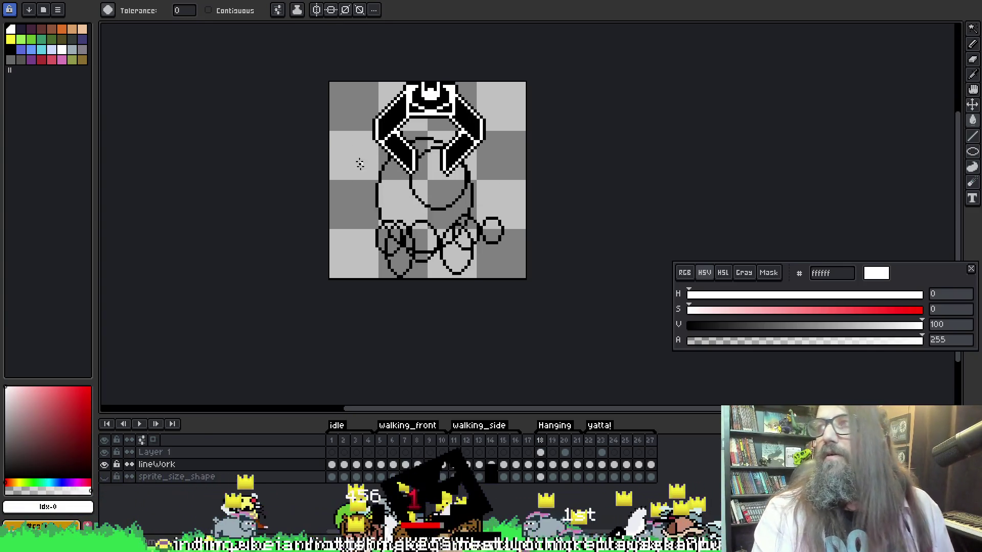
# Hide Layer 1's head drawing and select the figure on frame 18 for white fill.
pyautogui.press('q')
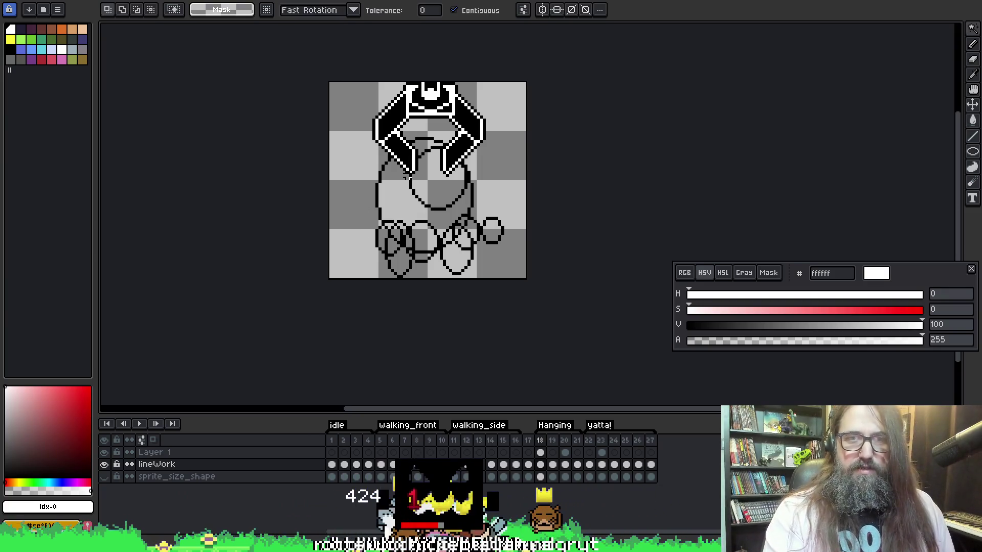
pyautogui.click(104, 452)
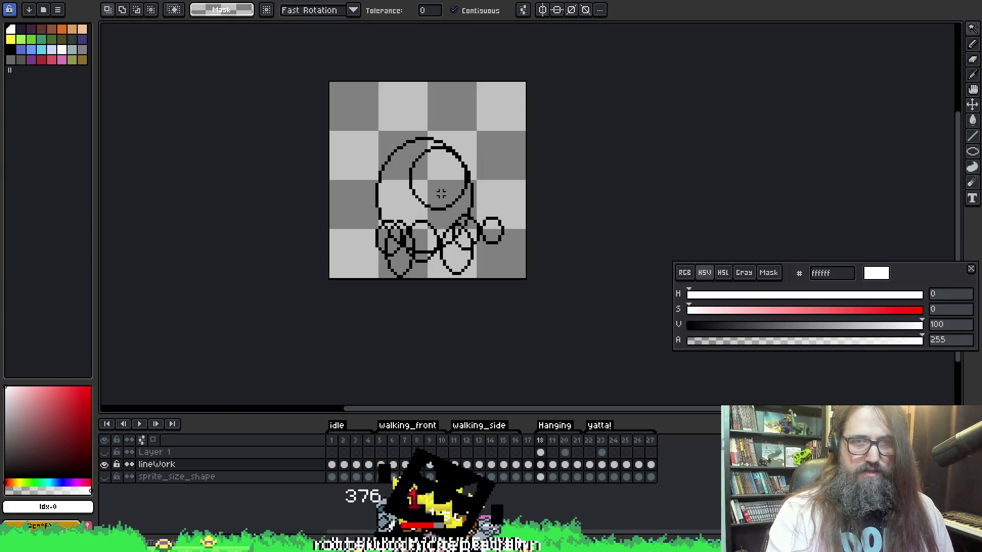
pyautogui.click(447, 101)
pyautogui.hotkey('ctrl', 'i')
pyautogui.press('h')
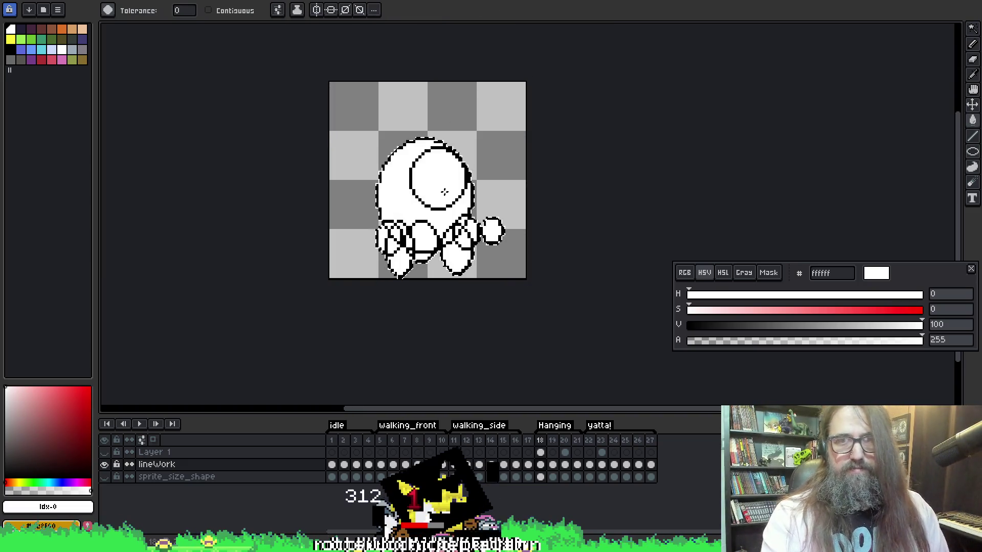
# Fill the figure on frame 19 solid white.
pyautogui.press('.')
pyautogui.press('q')
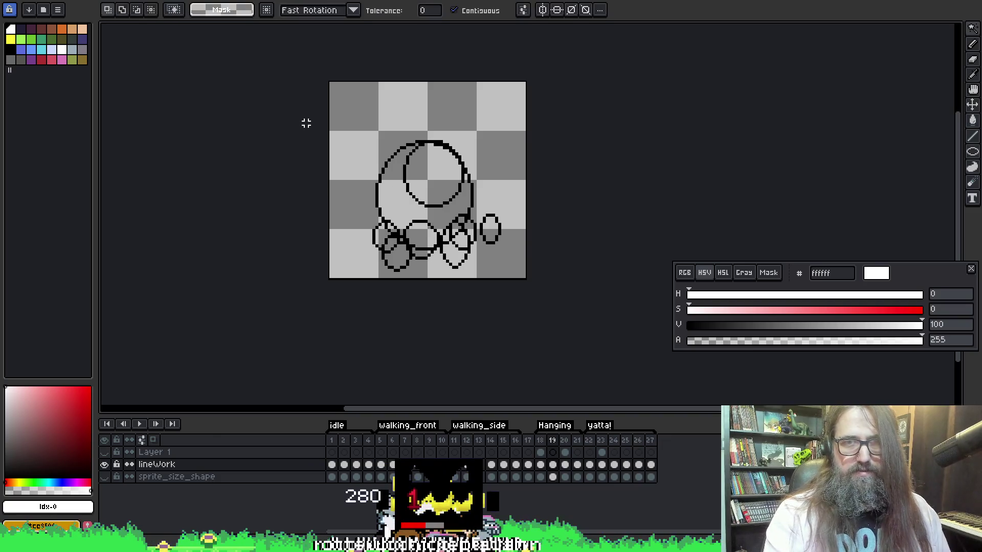
pyautogui.click(377, 112)
pyautogui.hotkey('ctrl', 'i')
pyautogui.press('h')
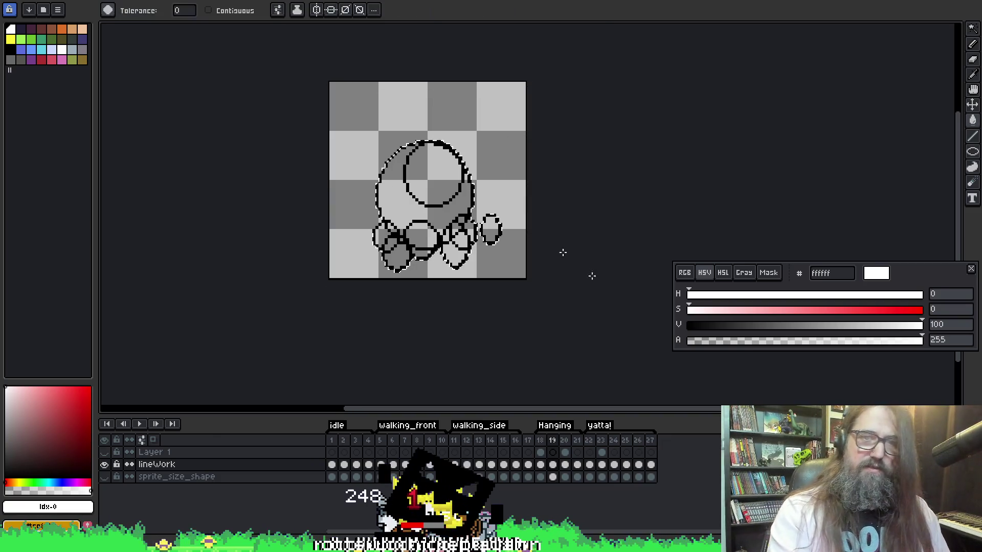
pyautogui.click(398, 185)
# Select and fill the figure on frame 20 white.
pyautogui.press('.')
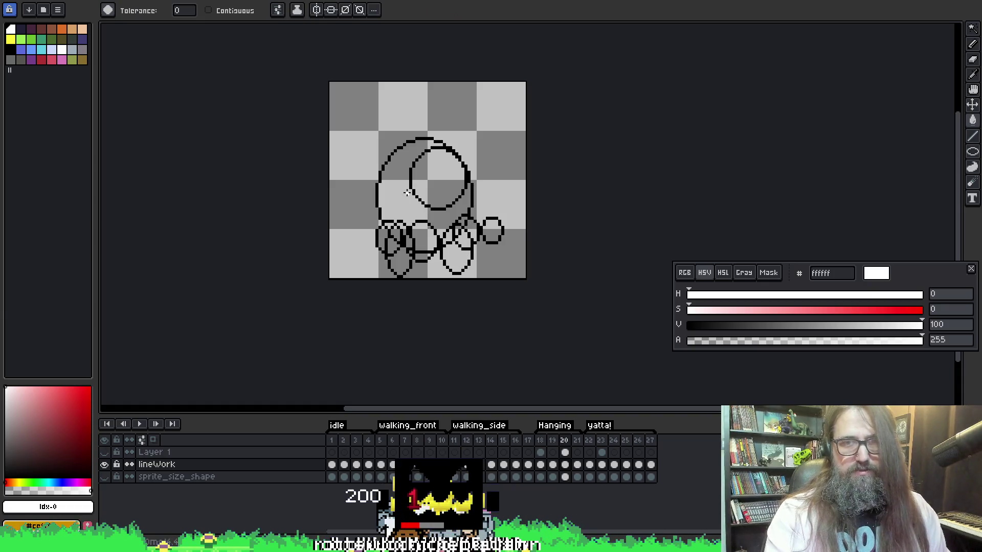
pyautogui.press('q')
pyautogui.click(395, 123)
pyautogui.hotkey('ctrl', 'i')
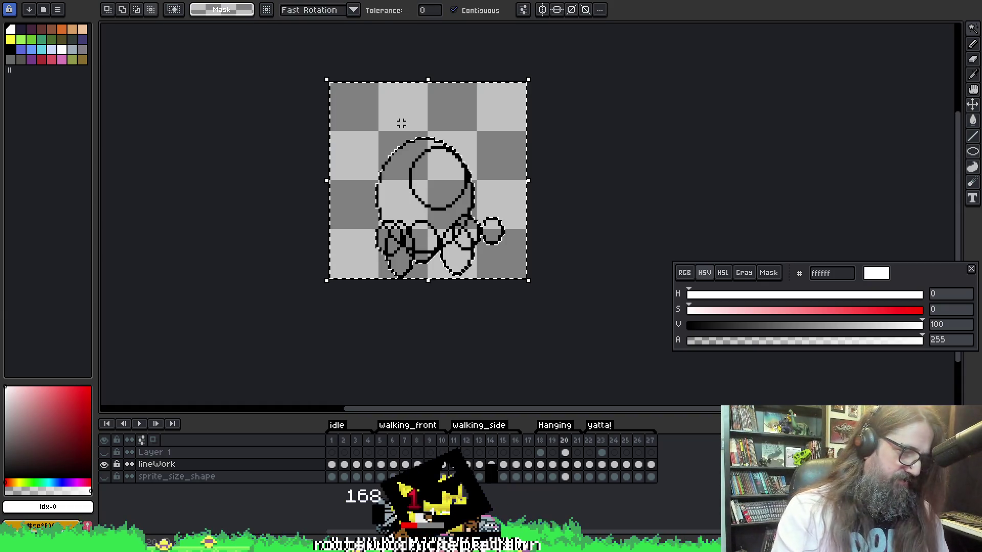
pyautogui.press('h')
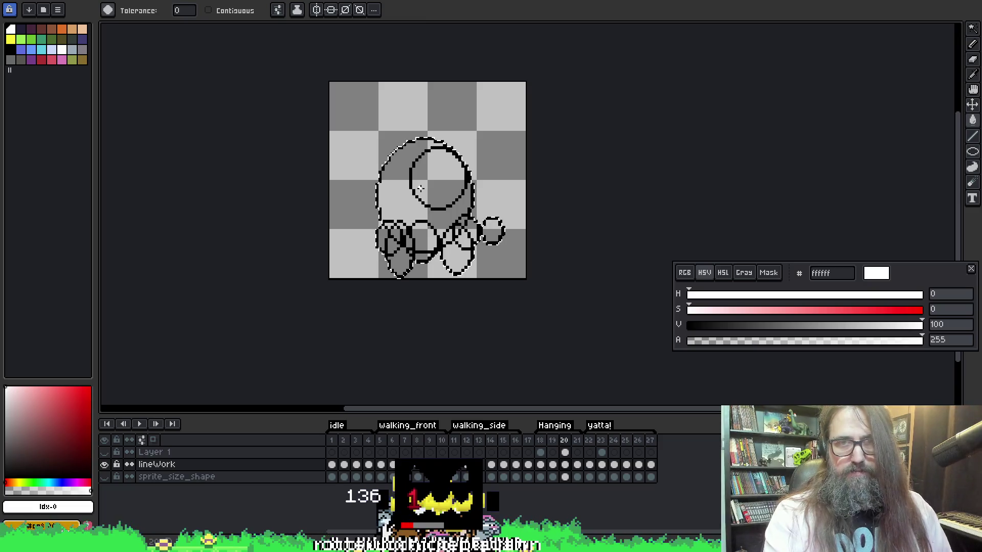
# Check frame 20's fill, select frame 21's background, then move to frame 22.
pyautogui.press('.')
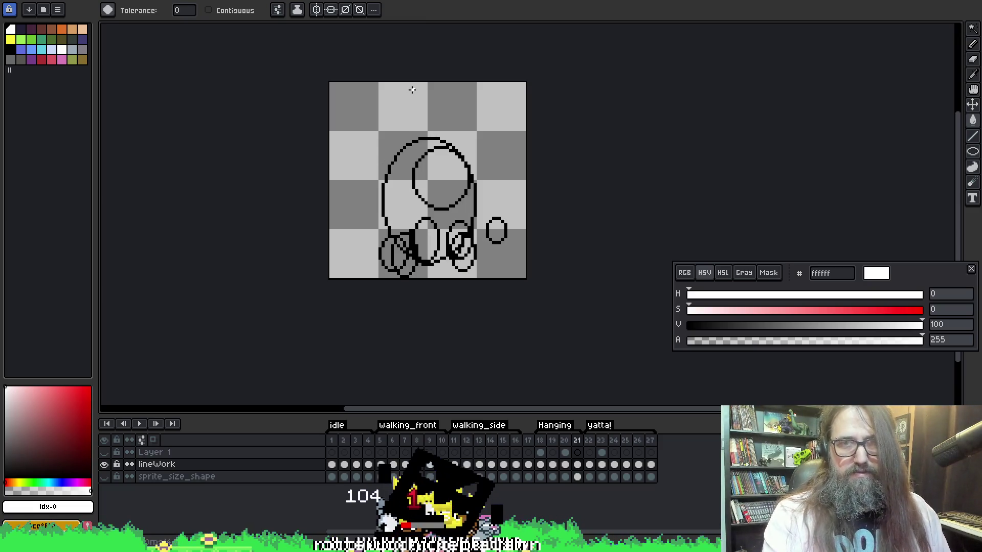
pyautogui.press(',')
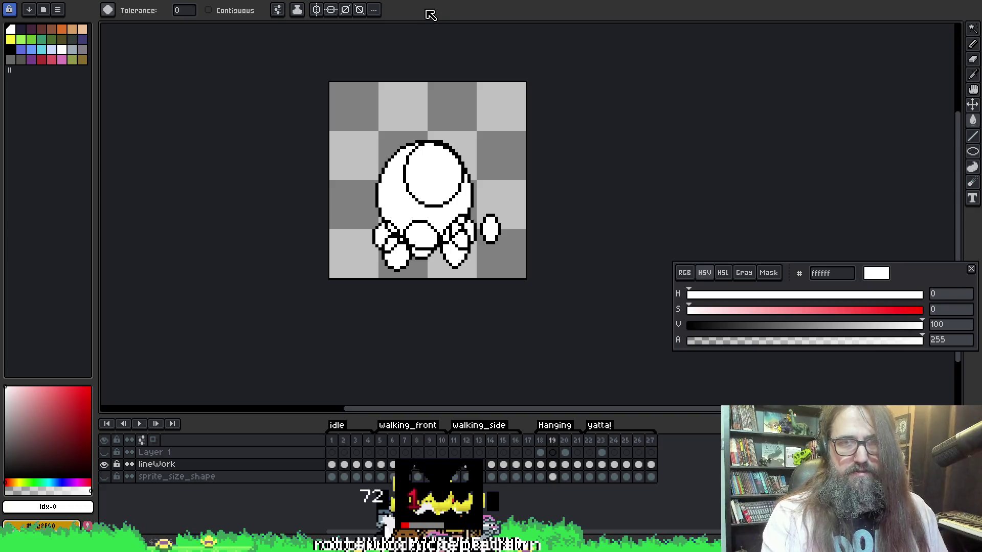
pyautogui.press('.')
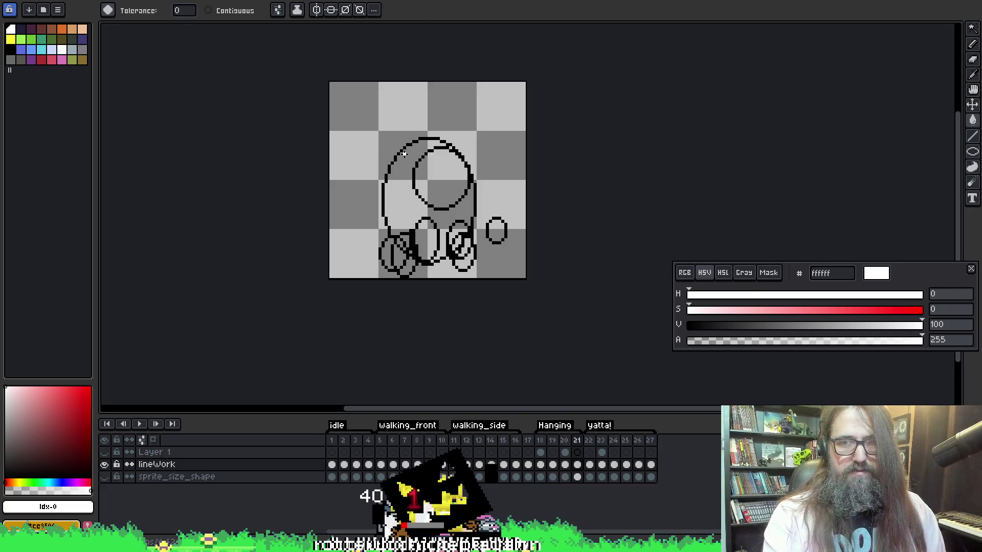
pyautogui.click(391, 111)
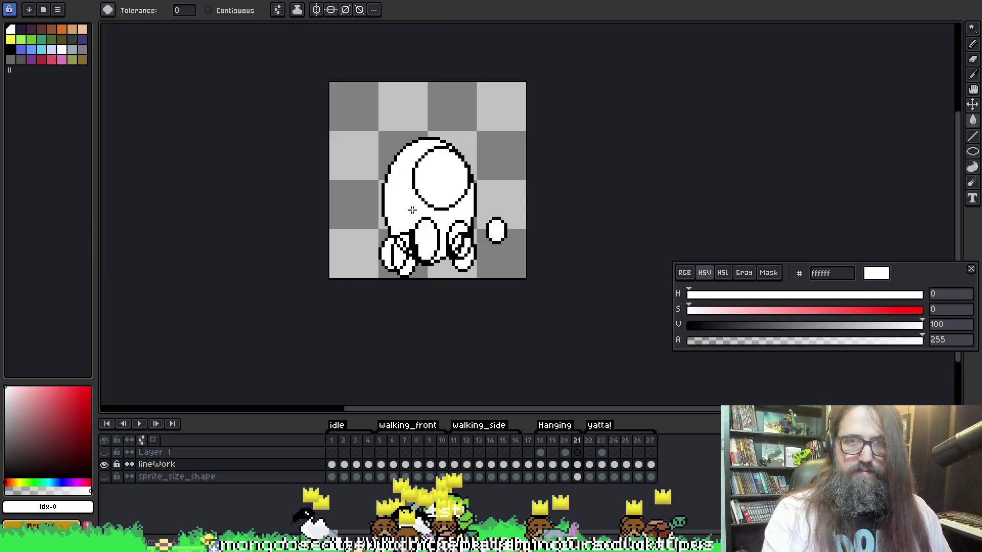
pyautogui.press('.')
# Wand-select frame 22's background and ear gap, fill the bunny white, and deselect.
pyautogui.press('w')
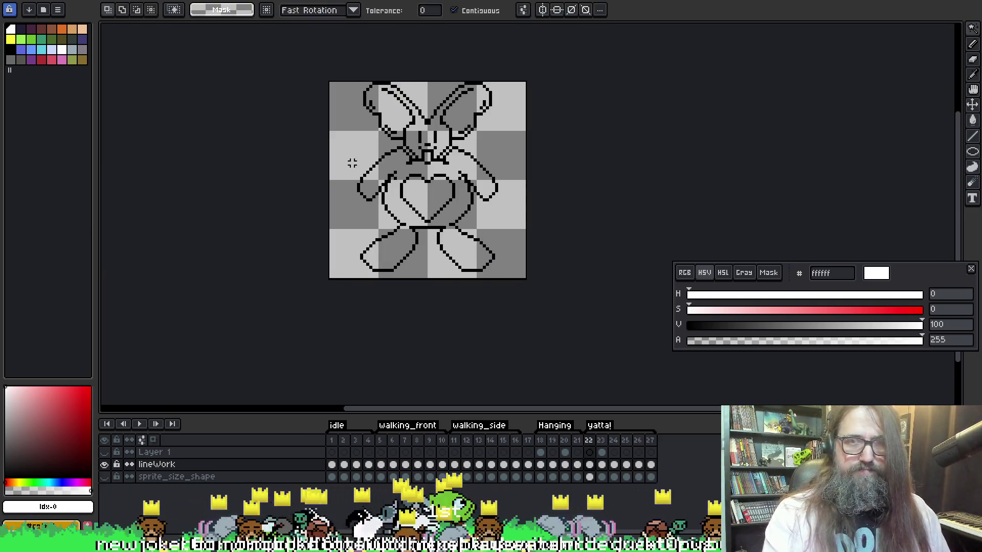
pyautogui.click(351, 163)
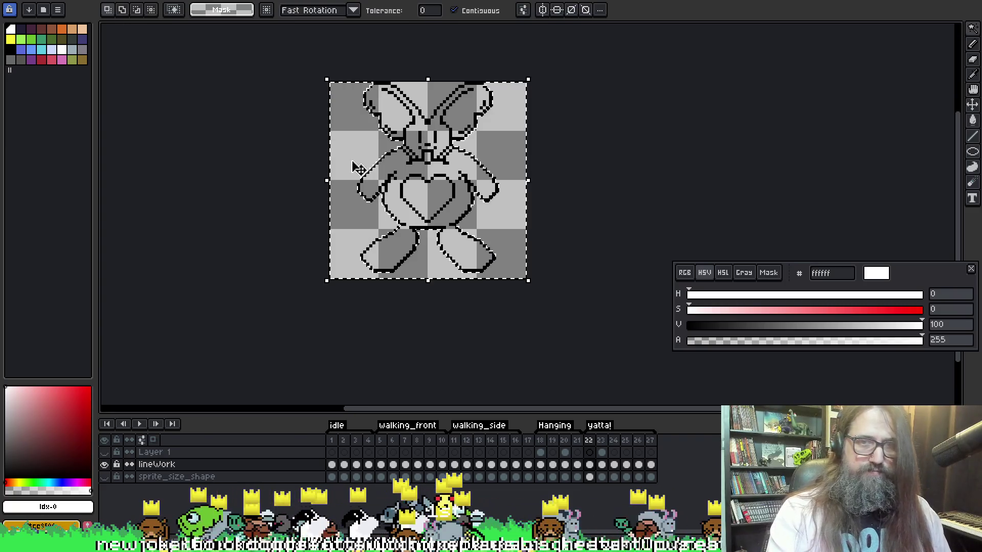
pyautogui.keyDown('ctrl'); pyautogui.click(437, 102); pyautogui.keyUp('ctrl')
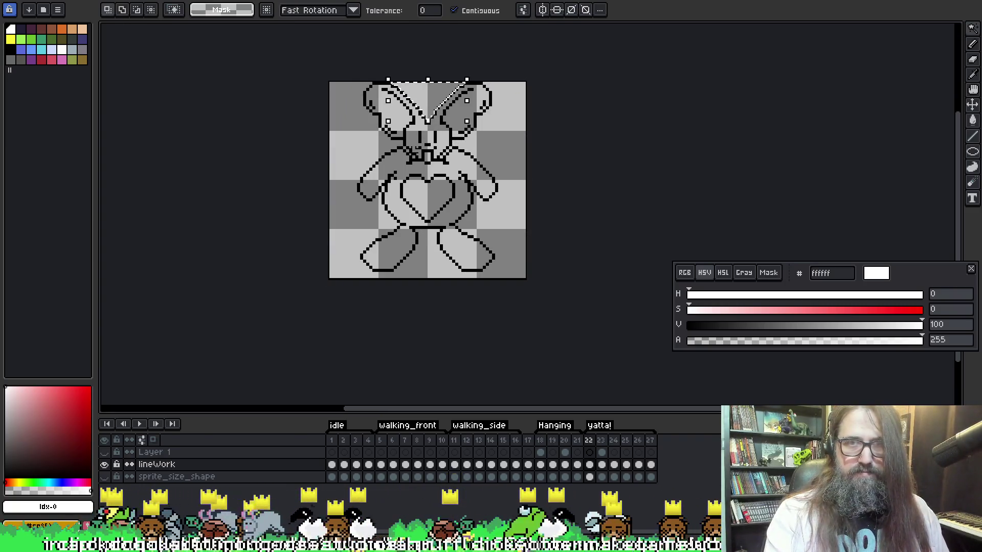
pyautogui.click(424, 93)
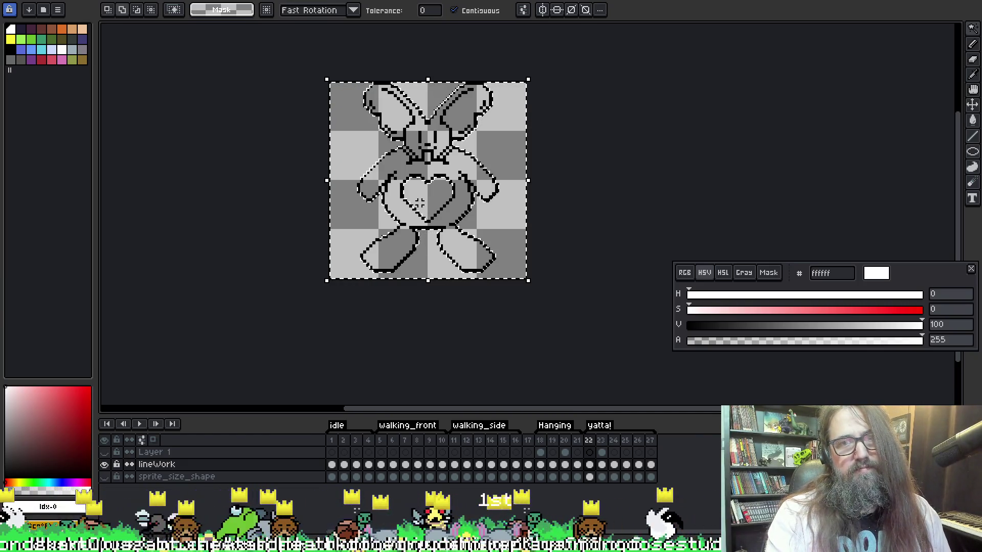
pyautogui.hotkey('ctrl', 'd')
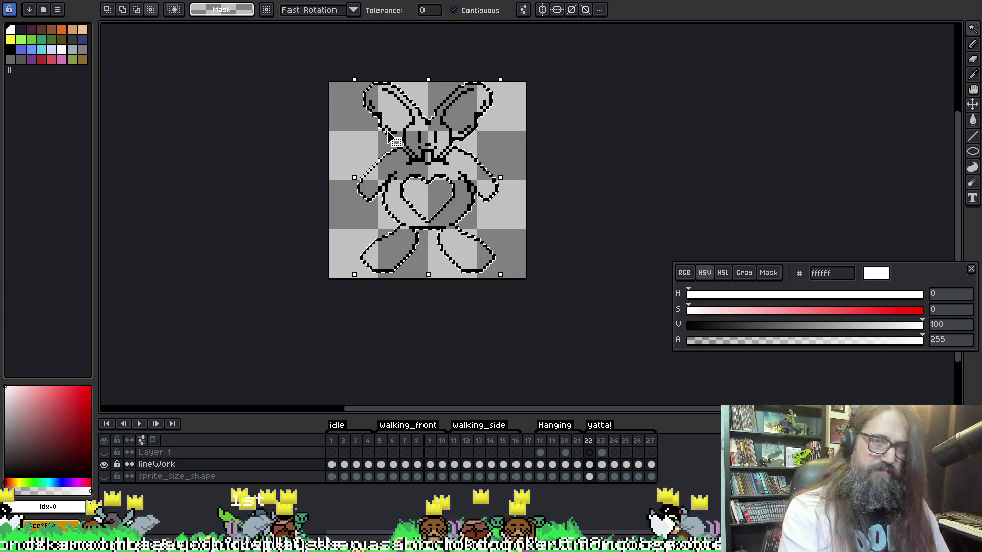
pyautogui.press('g')
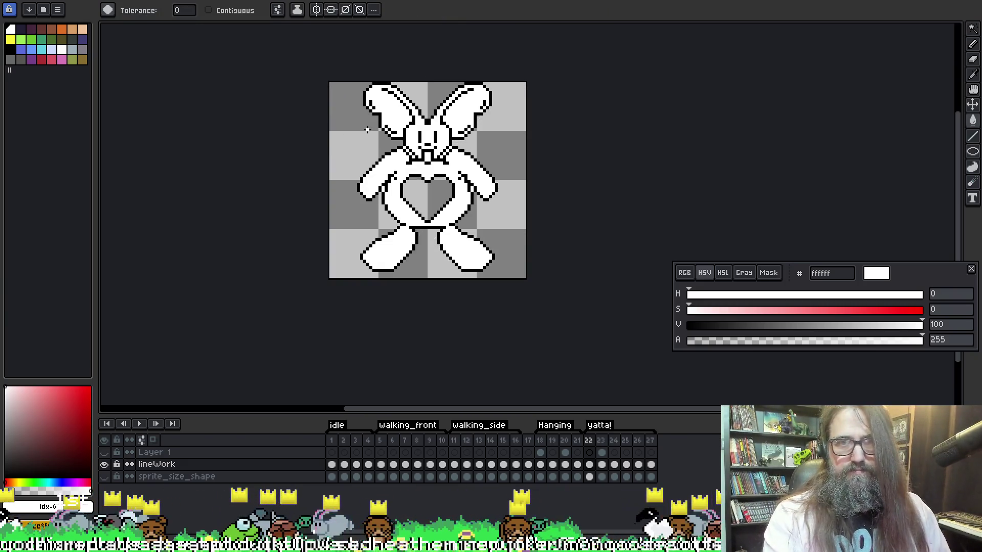
pyautogui.hotkey('ctrl', 'Right')
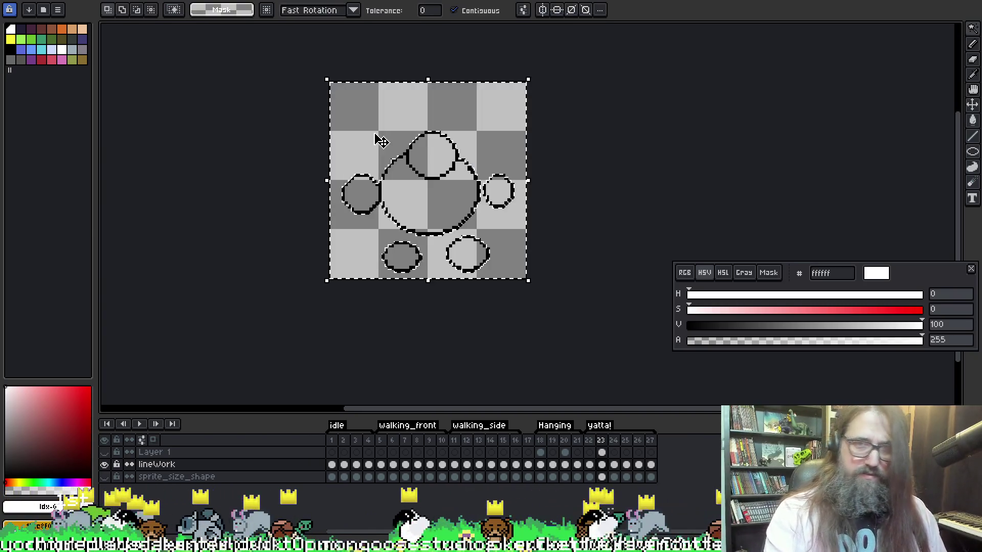
# Fill the circles white on frames 23 through 25.
pyautogui.press('b')
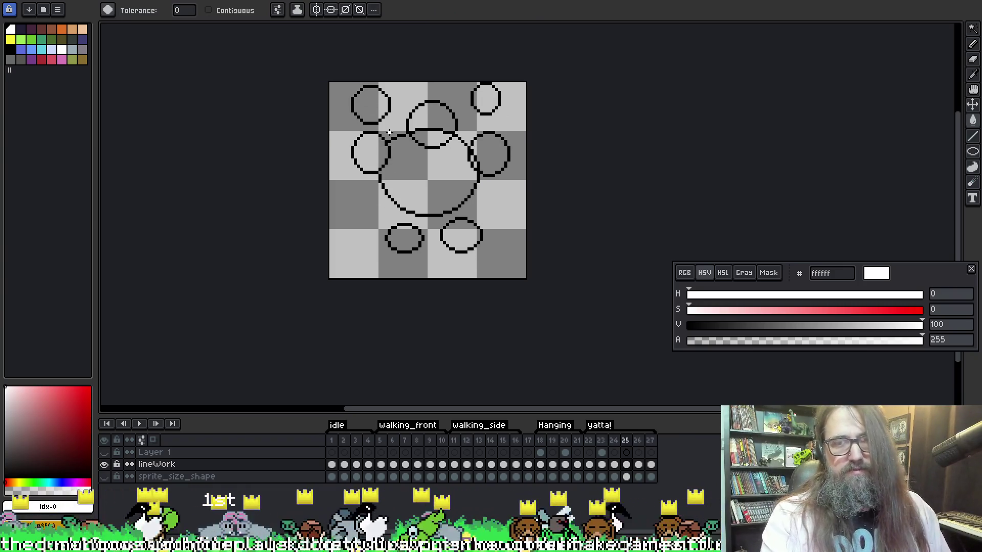
pyautogui.press('w')
pyautogui.click(362, 225)
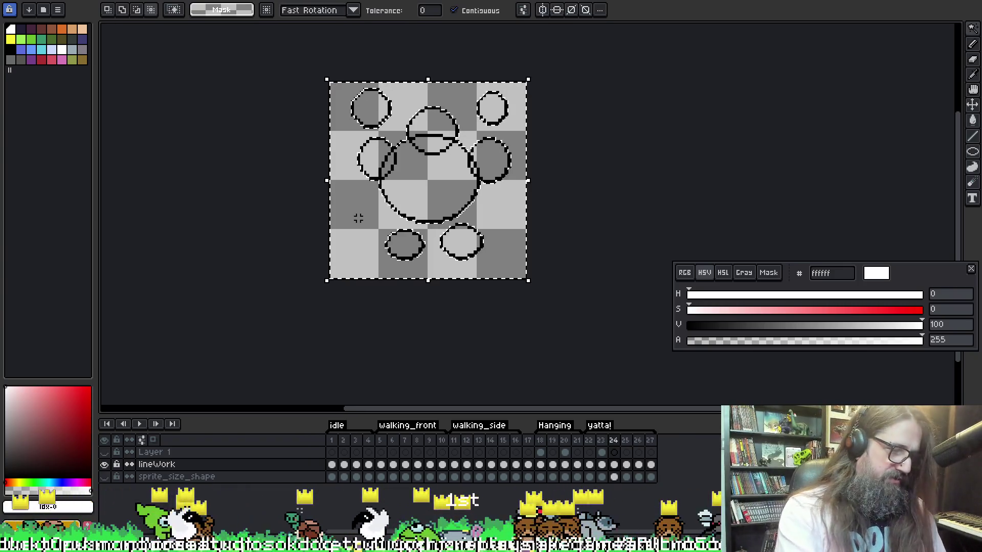
pyautogui.press('b')
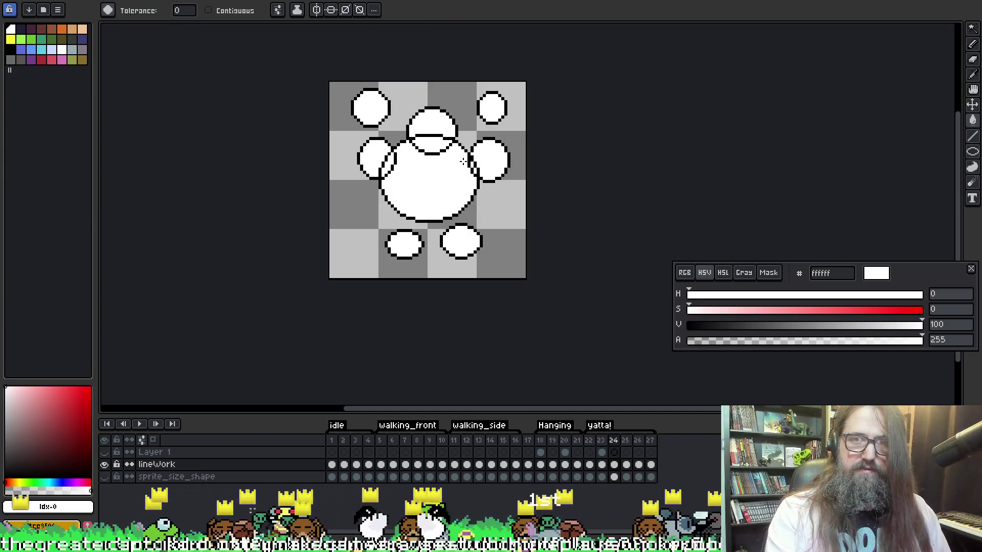
pyautogui.press('w')
pyautogui.click(356, 194)
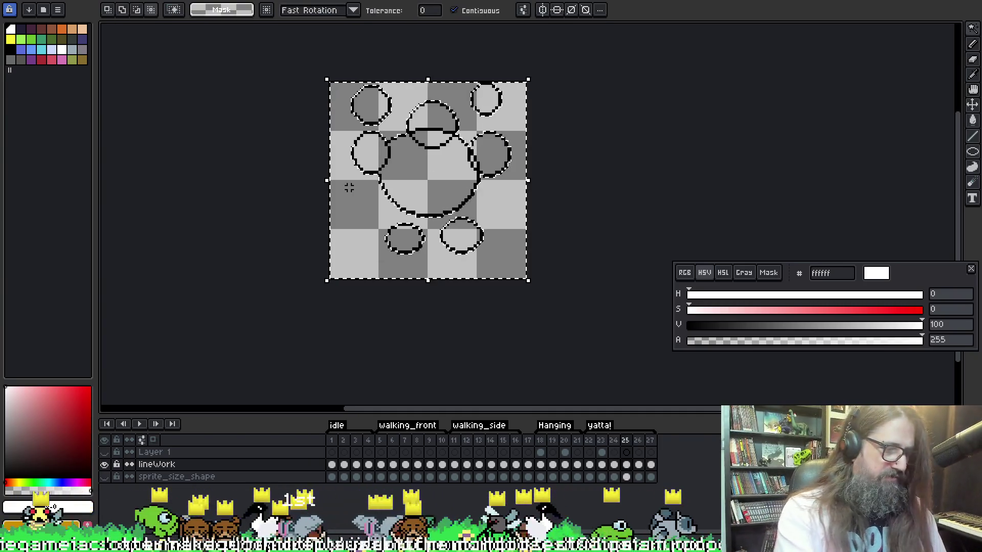
pyautogui.press('b')
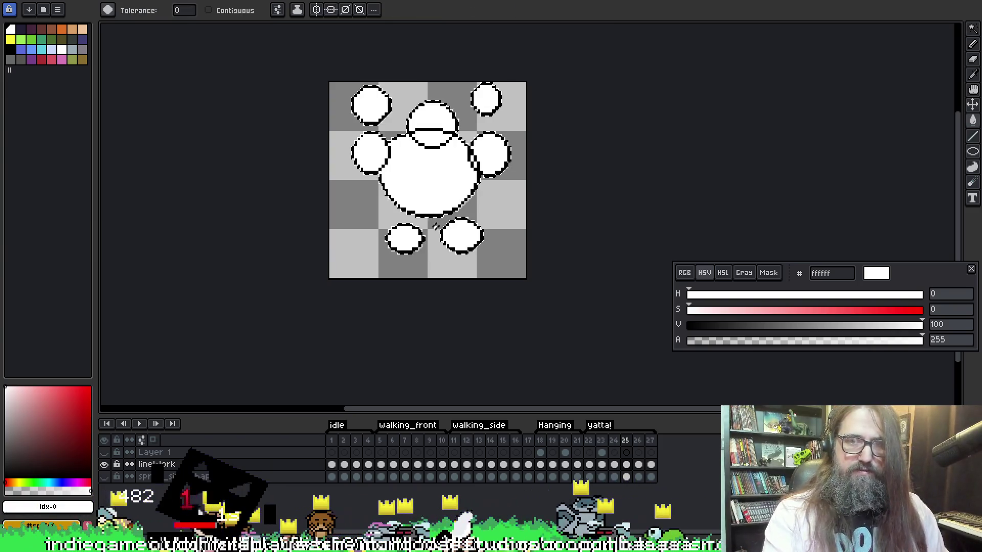
# Fill the circles white on frames 26 and 27.
pyautogui.press('w')
pyautogui.click(358, 217)
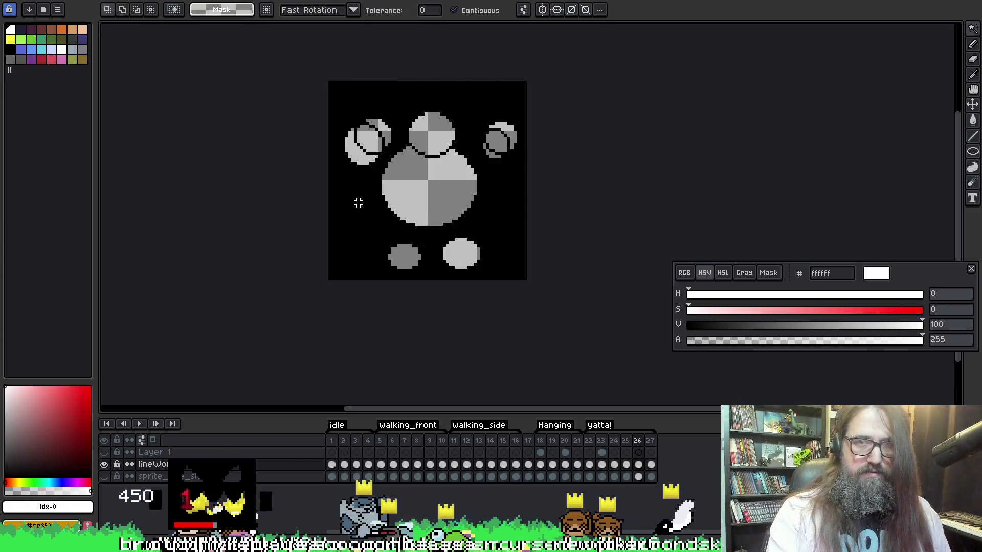
pyautogui.press('b')
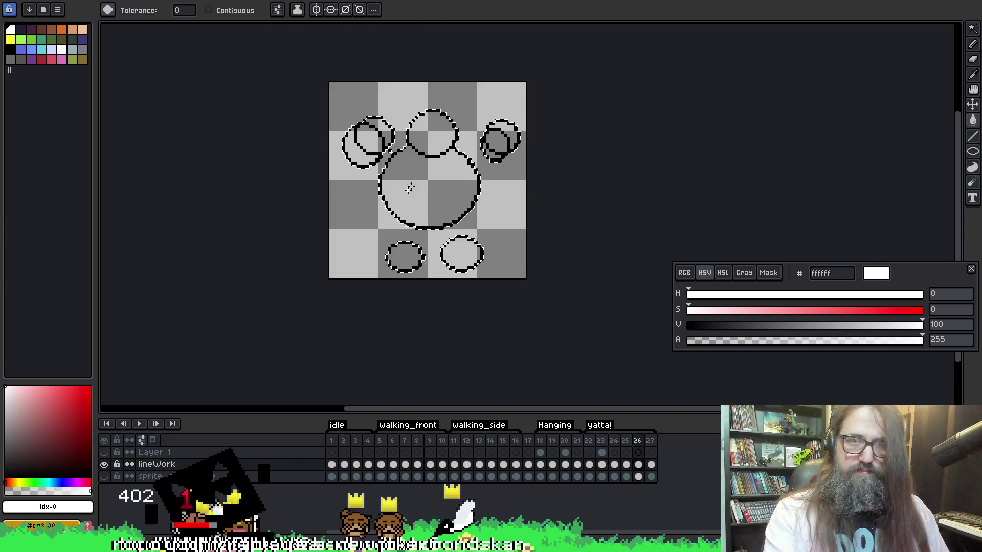
pyautogui.click(390, 214)
pyautogui.press('.')
pyautogui.press('w')
pyautogui.click(358, 149)
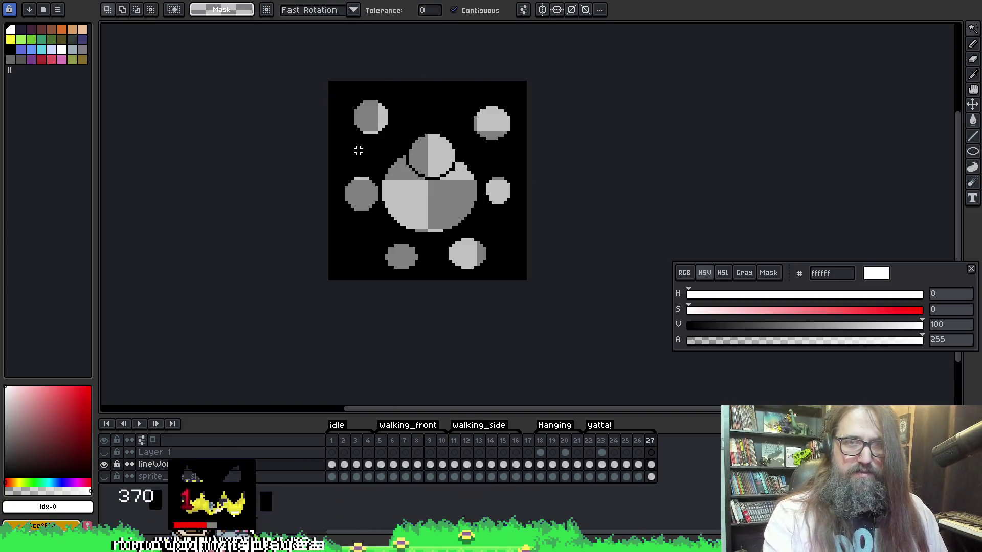
pyautogui.press('b')
pyautogui.click(431, 212)
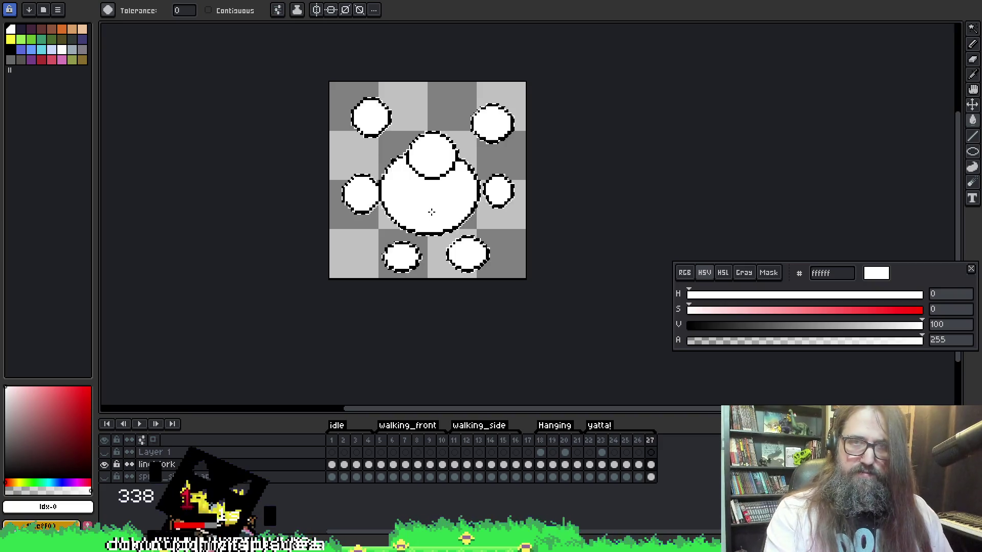
# Play the animation to check it, then open the Export File dialog.
pyautogui.press('Return')
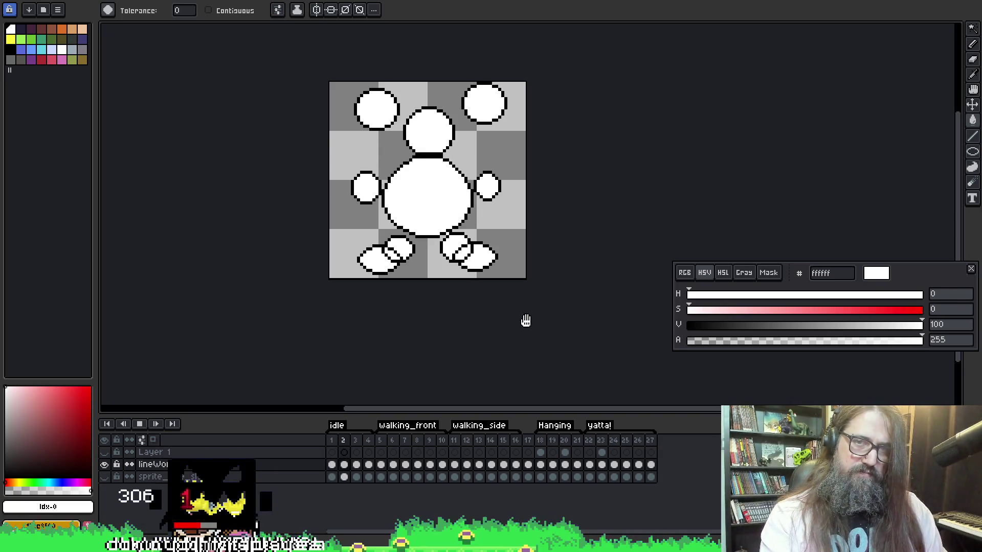
pyautogui.press('Return')
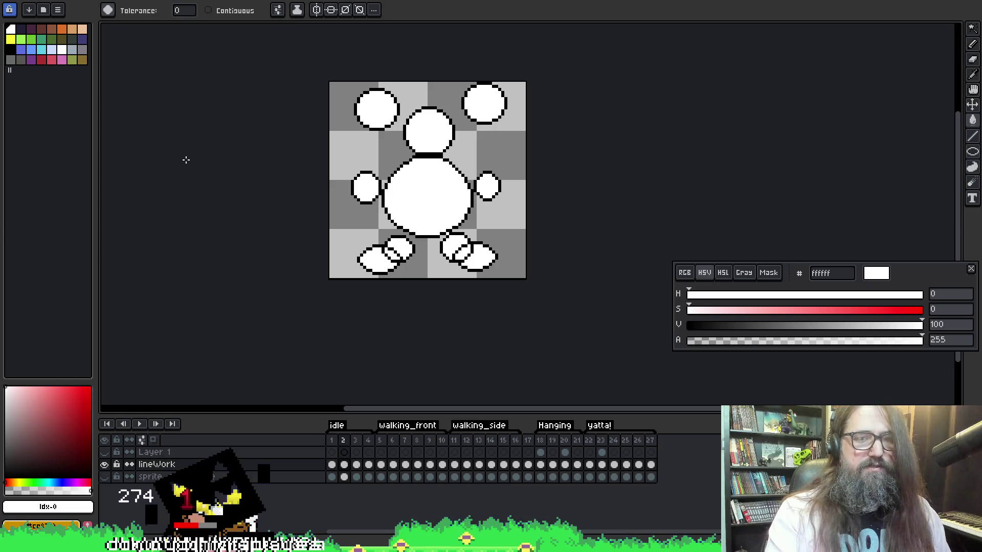
pyautogui.hotkey('ctrl', 'alt', 'shift', 's')
# Create a spr_player_idle folder inside the sprites folder.
pyautogui.click(696, 203)
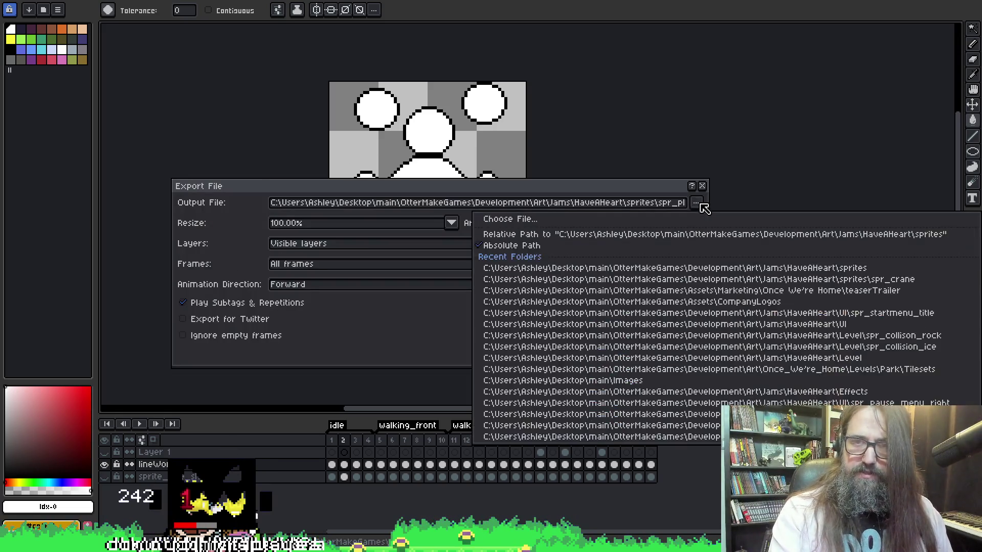
pyautogui.press('Return')
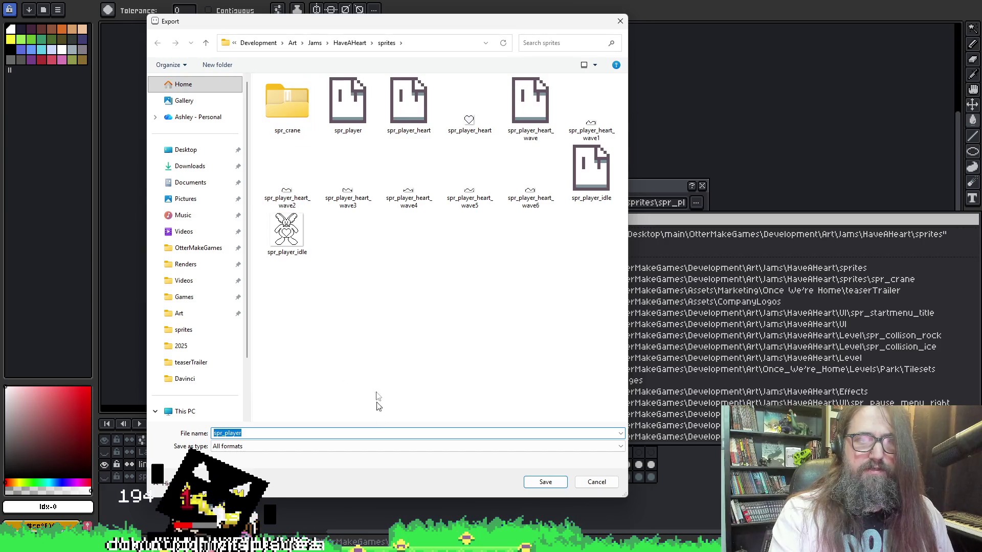
pyautogui.rightClick(372, 281)
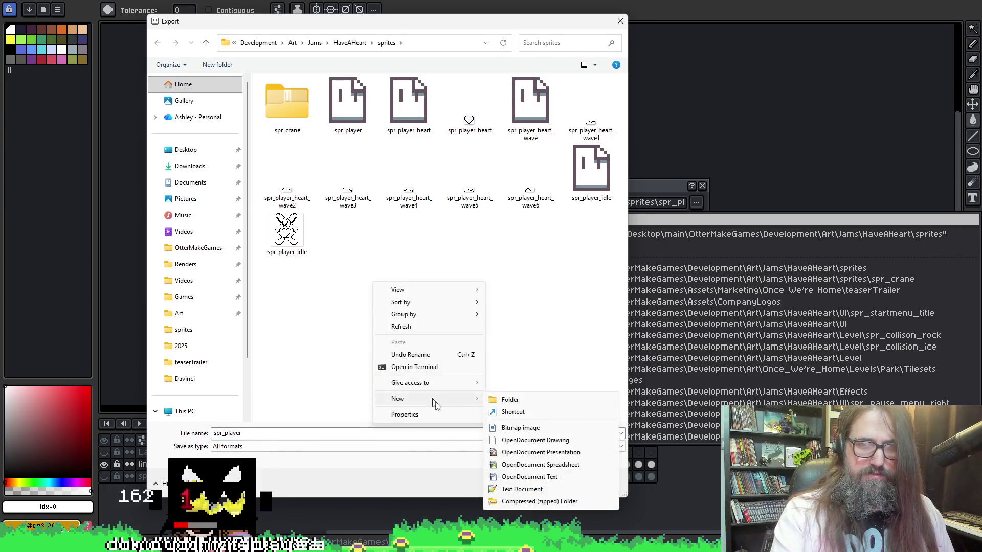
pyautogui.moveTo(431, 405)
pyautogui.click(514, 400)
pyautogui.write('spr_player_idle')
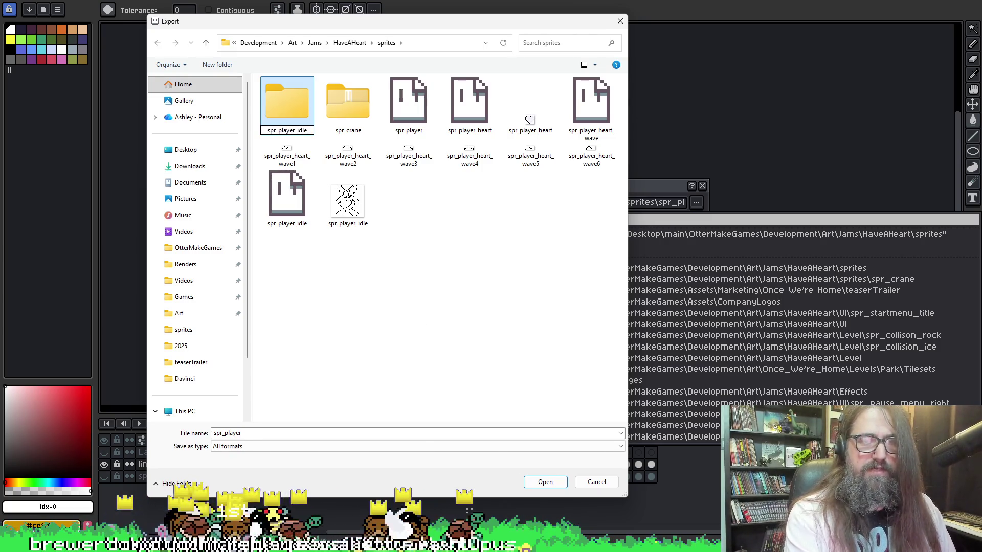
pyautogui.press('Return')
pyautogui.click(435, 208)
# Add a second folder named spr_player_walk_forward.
pyautogui.rightClick(432, 202)
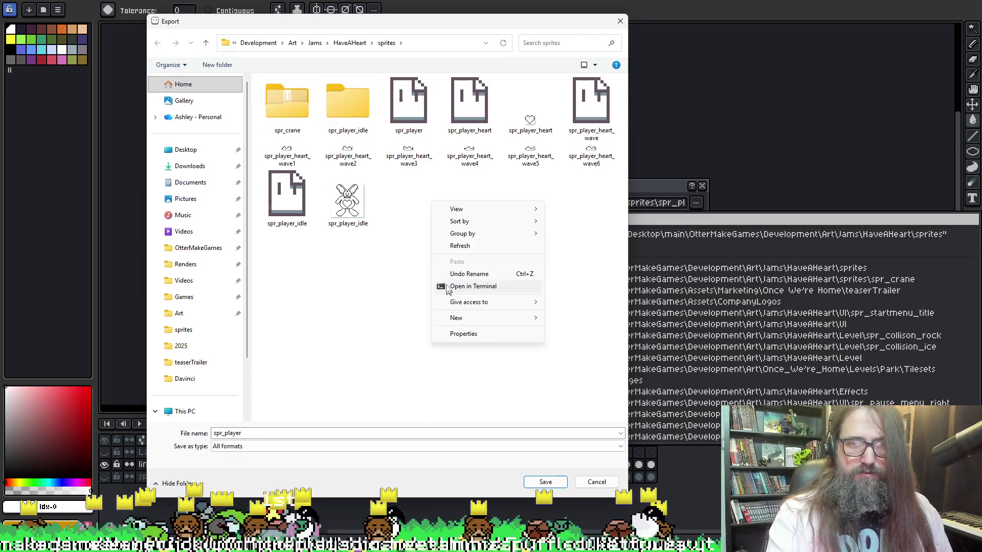
pyautogui.moveTo(485, 317)
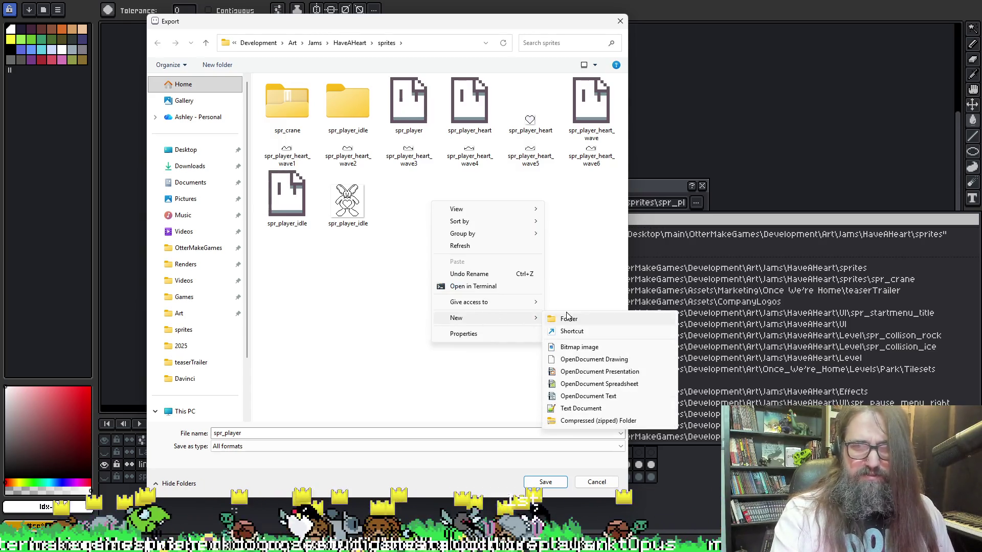
pyautogui.click(566, 317)
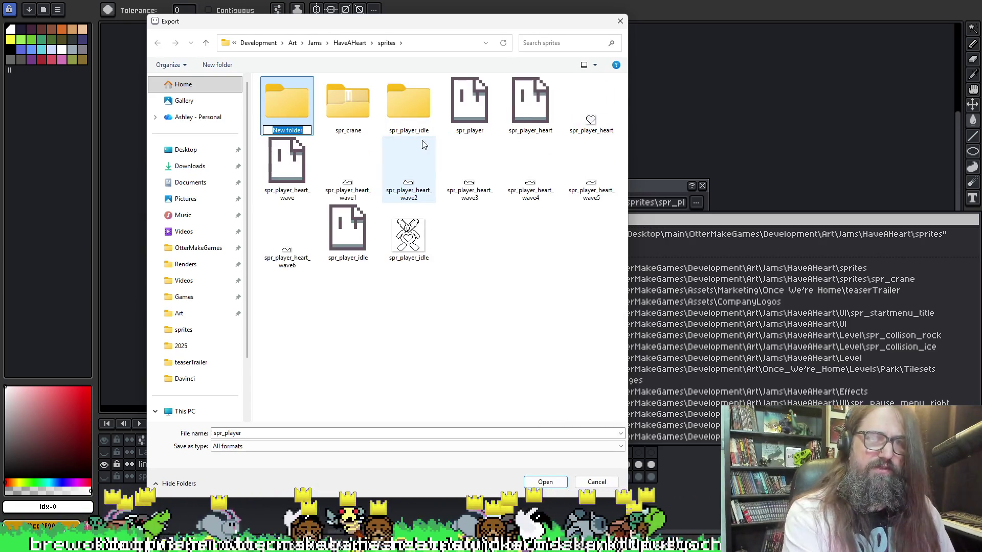
pyautogui.write('spr_m')
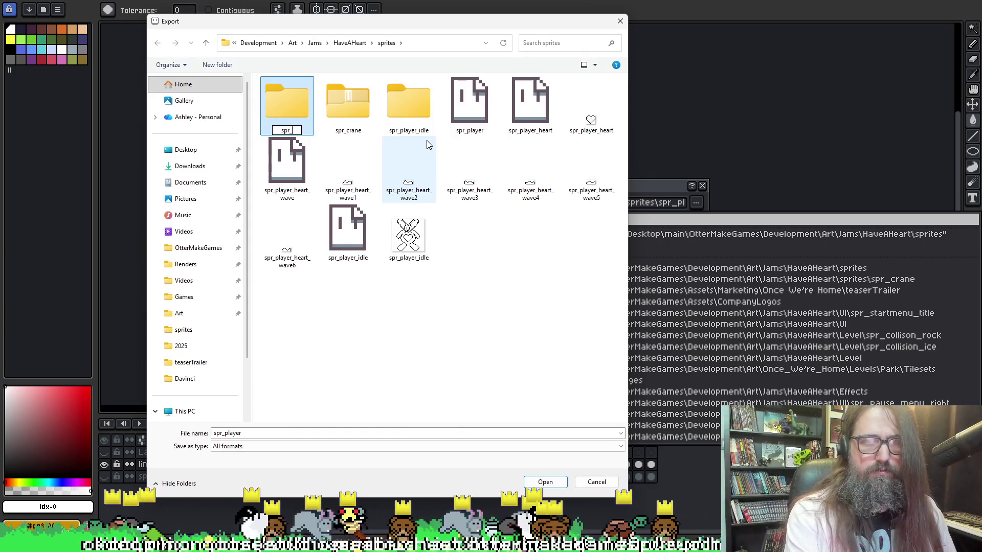
pyautogui.press('BackSpace')
pyautogui.write('player_walk_forward')
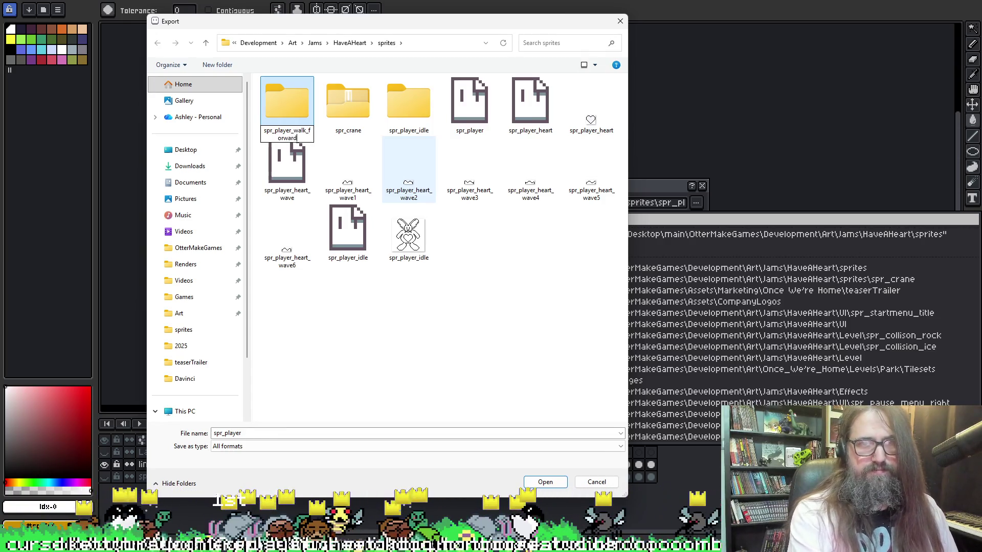
pyautogui.press('Return')
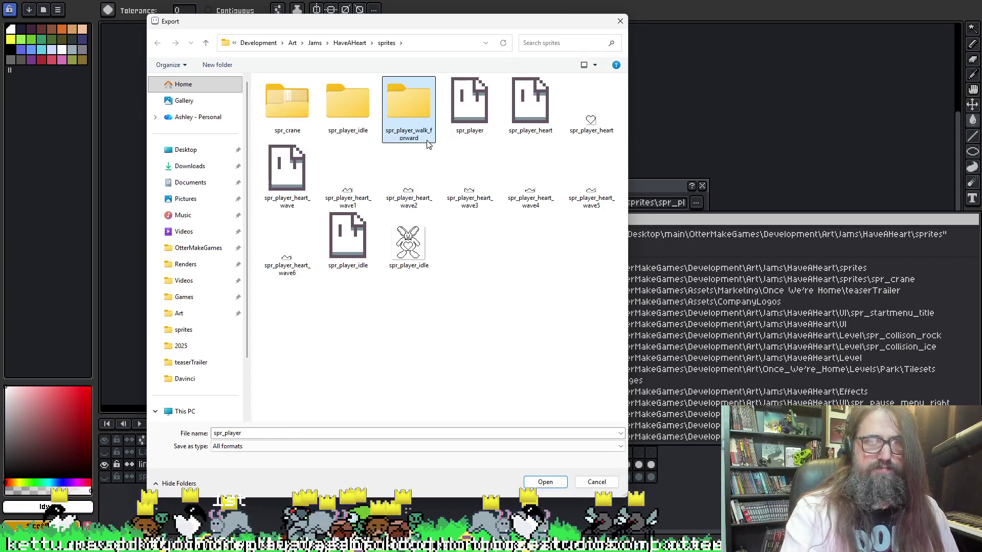
pyautogui.click(519, 273)
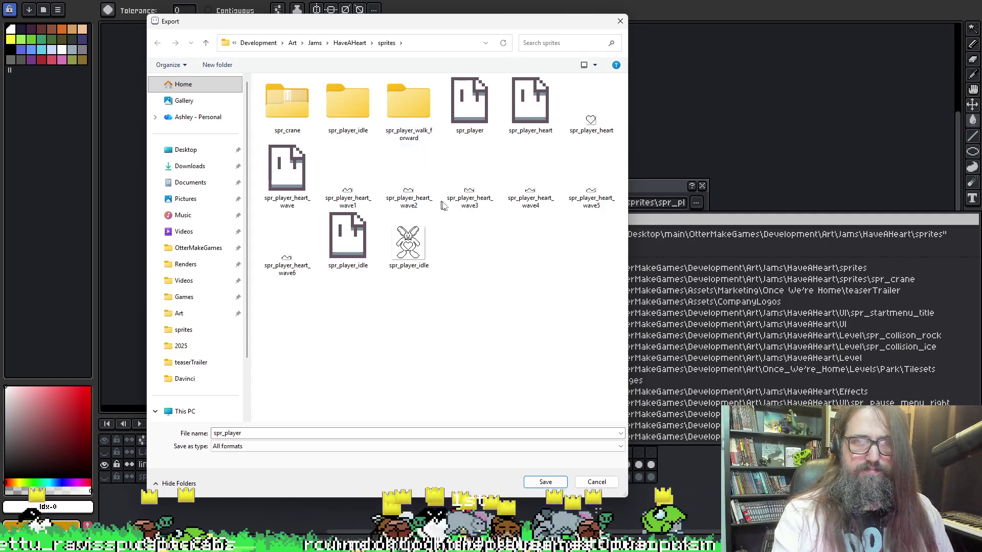
# Add a spr_player_walk_sideways folder.
pyautogui.rightClick(475, 241)
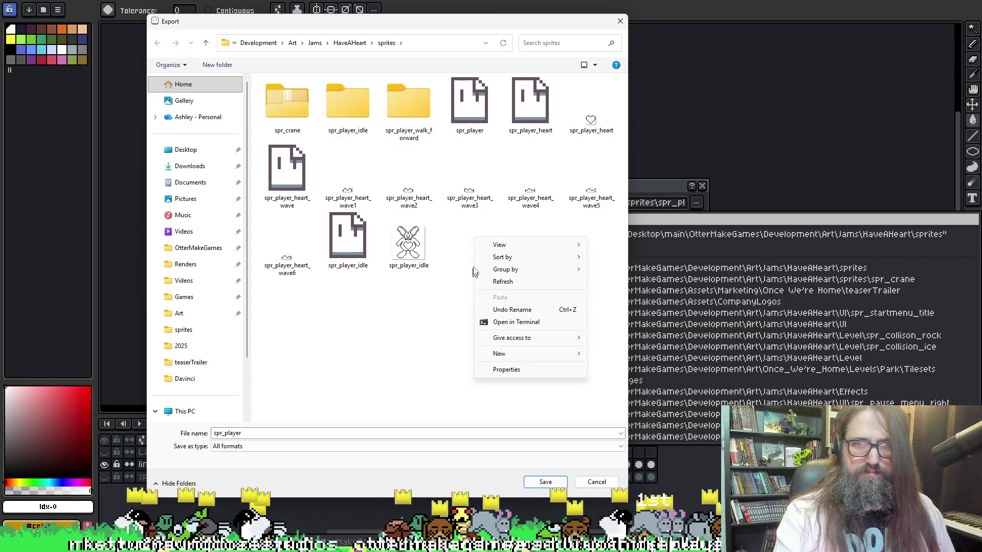
pyautogui.click(516, 357)
pyautogui.click(612, 359)
pyautogui.write('spr_player_walk_')
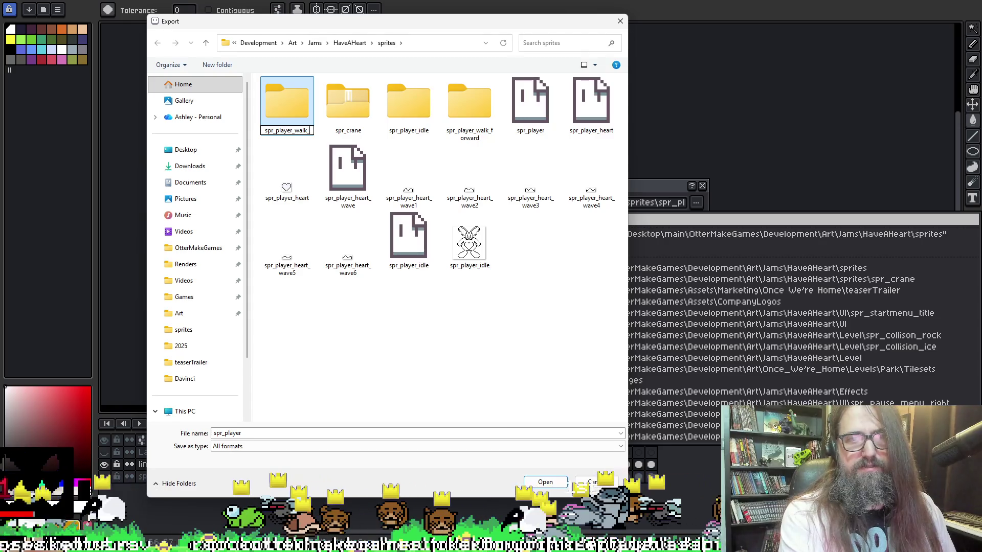
pyautogui.write('side')
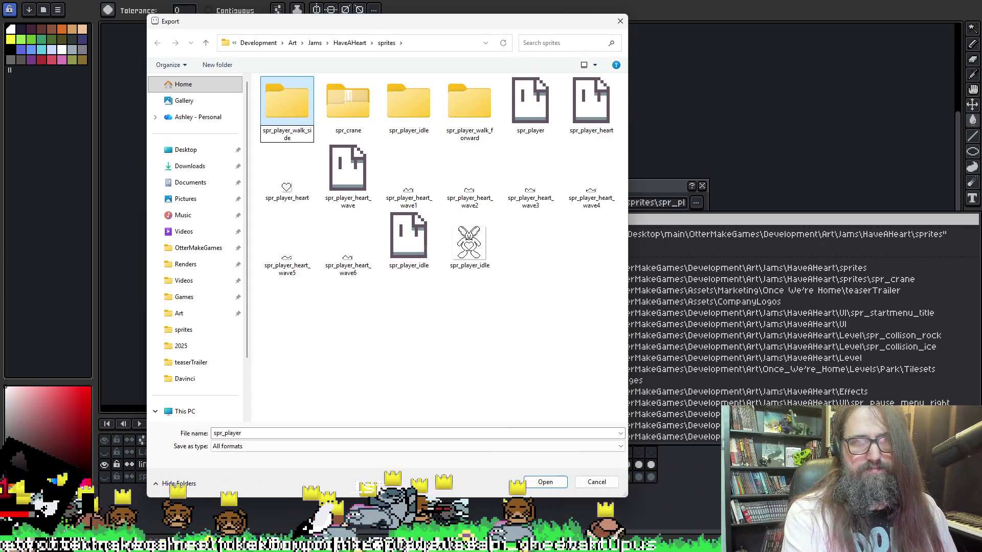
pyautogui.write('ways')
pyautogui.press('Return')
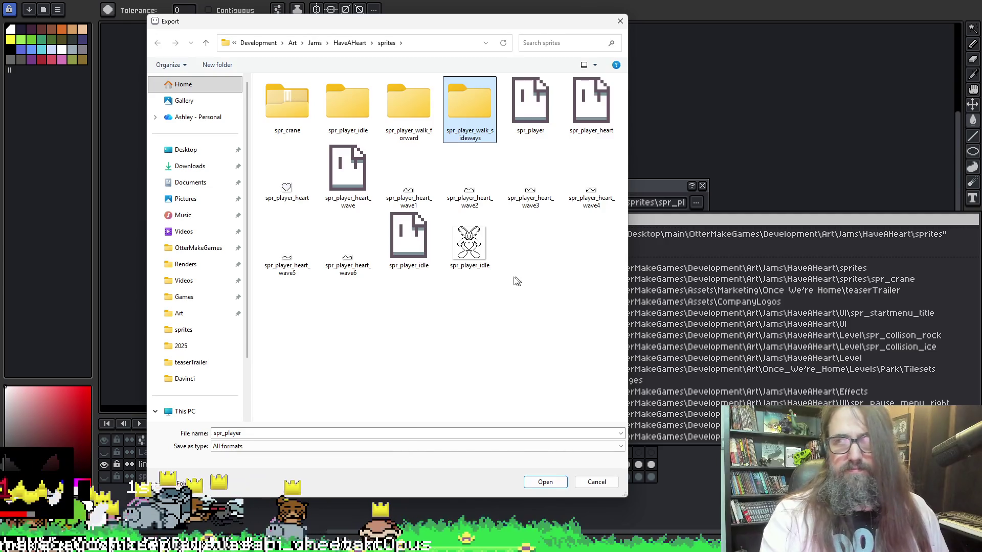
pyautogui.click(378, 289)
# Add the spr_hanging and spr_player_yatta folders.
pyautogui.rightClick(384, 292)
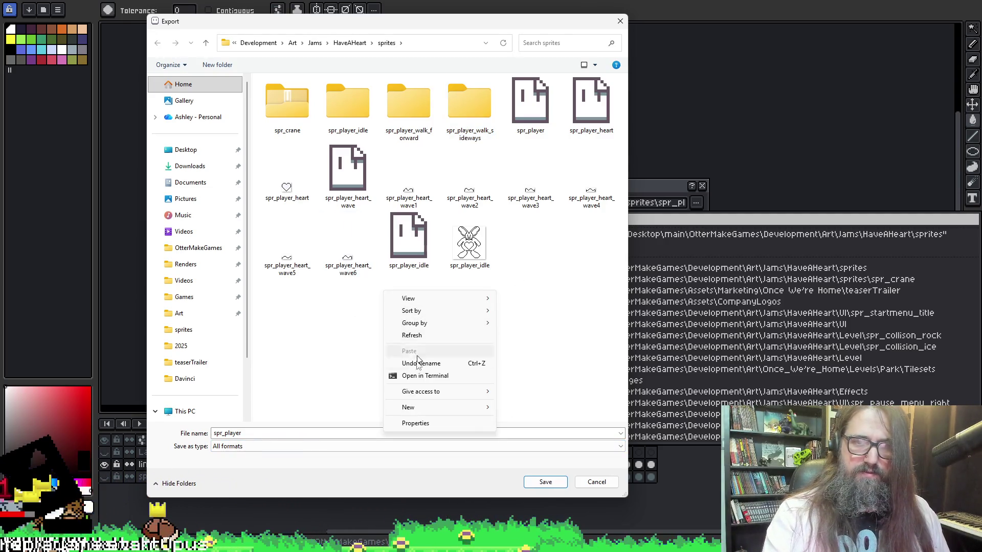
pyautogui.moveTo(416, 408)
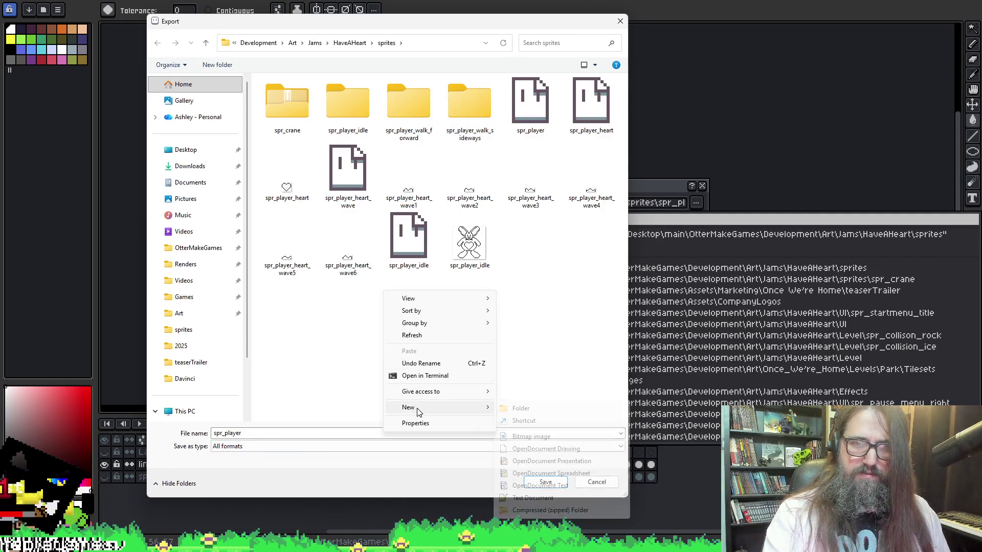
pyautogui.click(520, 409)
pyautogui.write('spr_hanging')
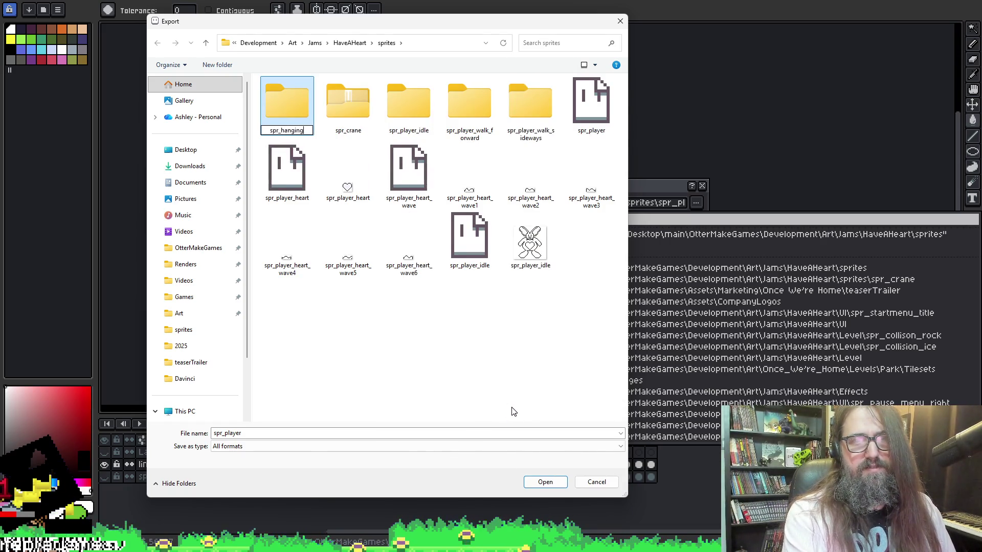
pyautogui.press('Return')
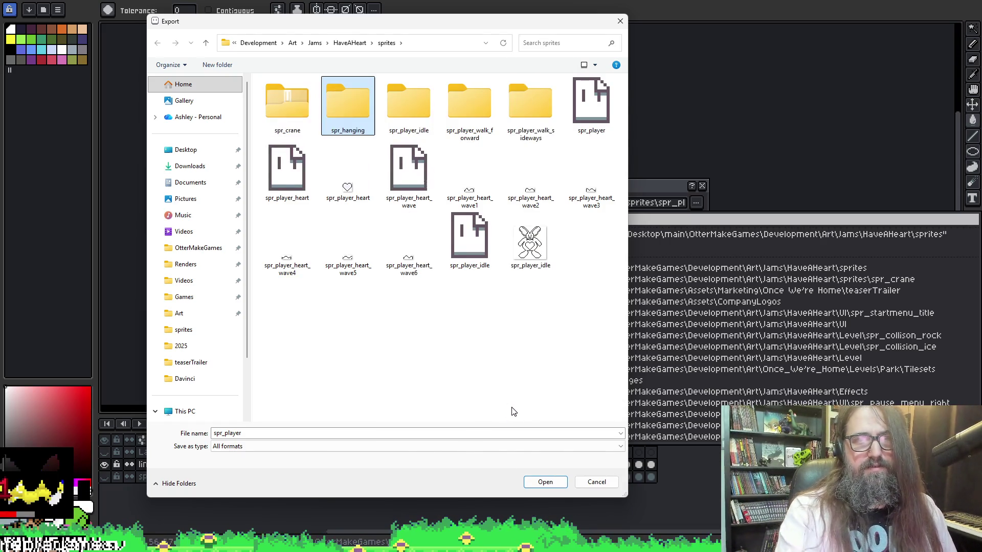
pyautogui.click(390, 346)
pyautogui.rightClick(383, 325)
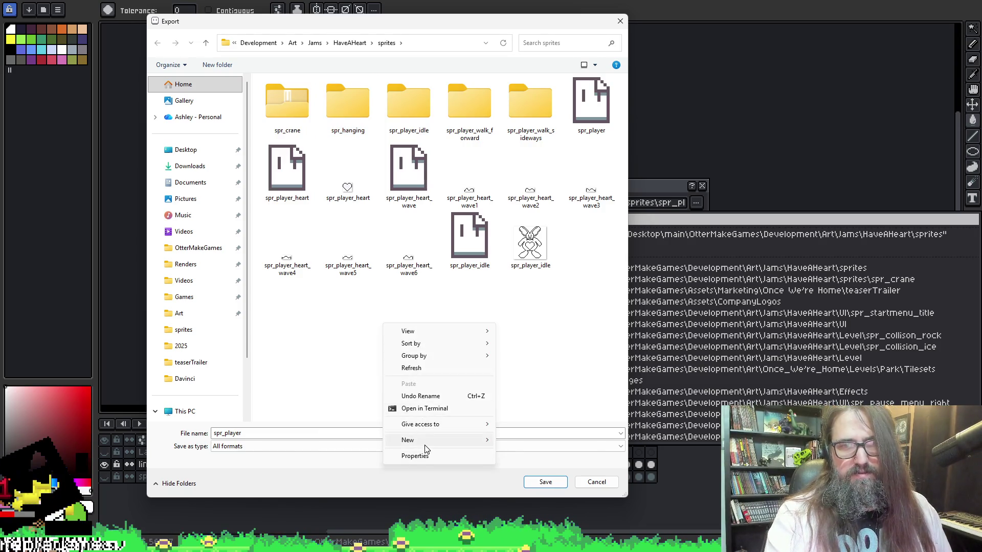
pyautogui.moveTo(425, 439)
pyautogui.click(516, 441)
pyautogui.write('spr_player_yatta')
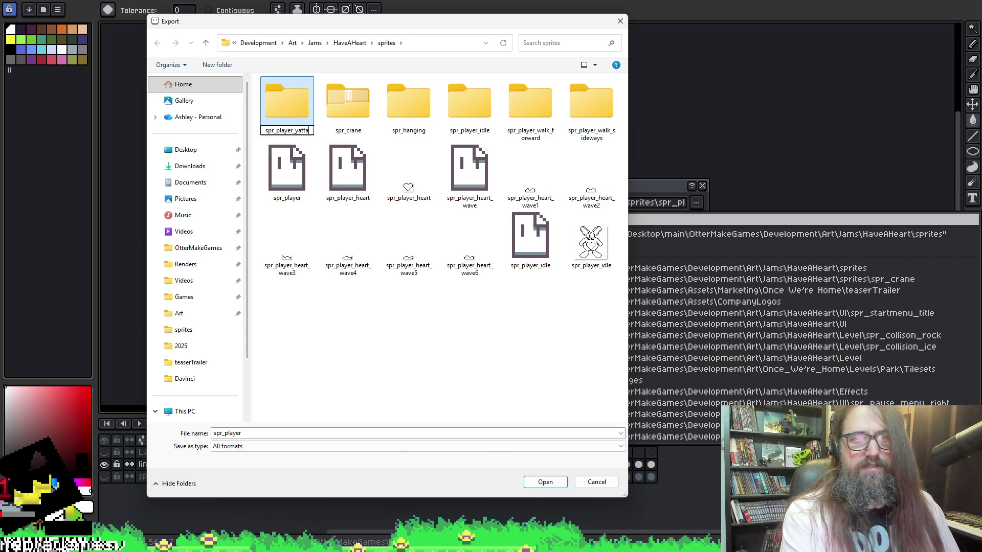
pyautogui.press('Return')
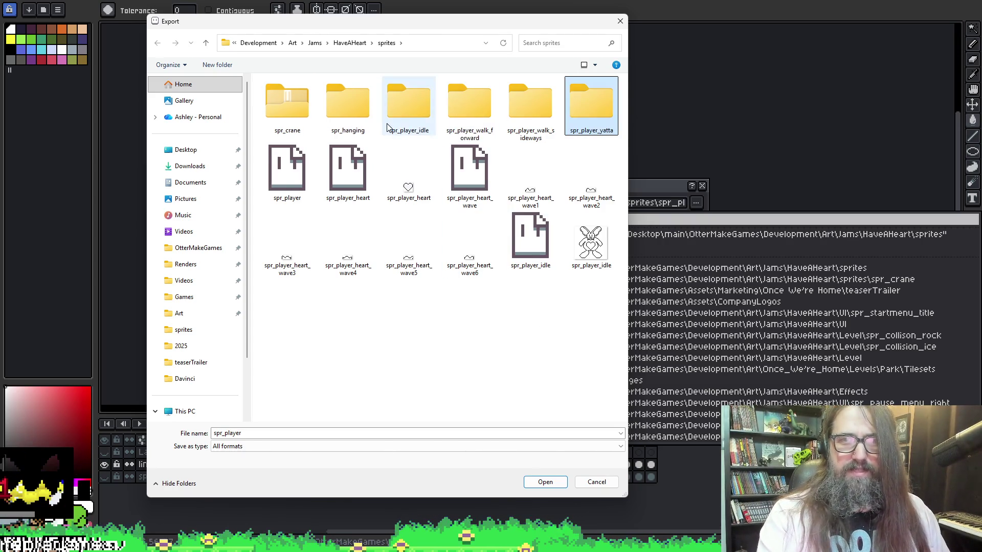
# Rename the spr_hanging folder to spr_player_hanging.
pyautogui.click(356, 114)
pyautogui.press('F2')
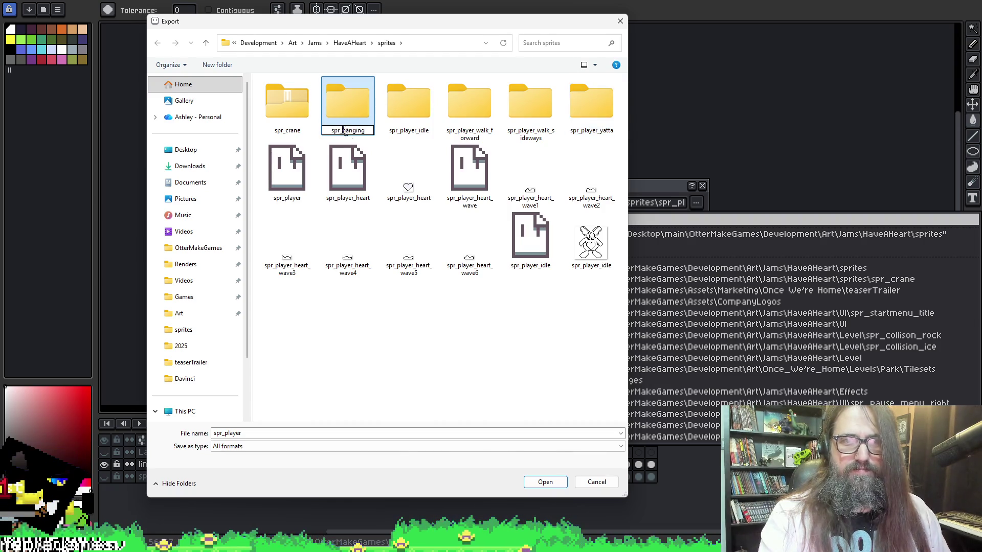
pyautogui.press('Escape')
pyautogui.write('laye')
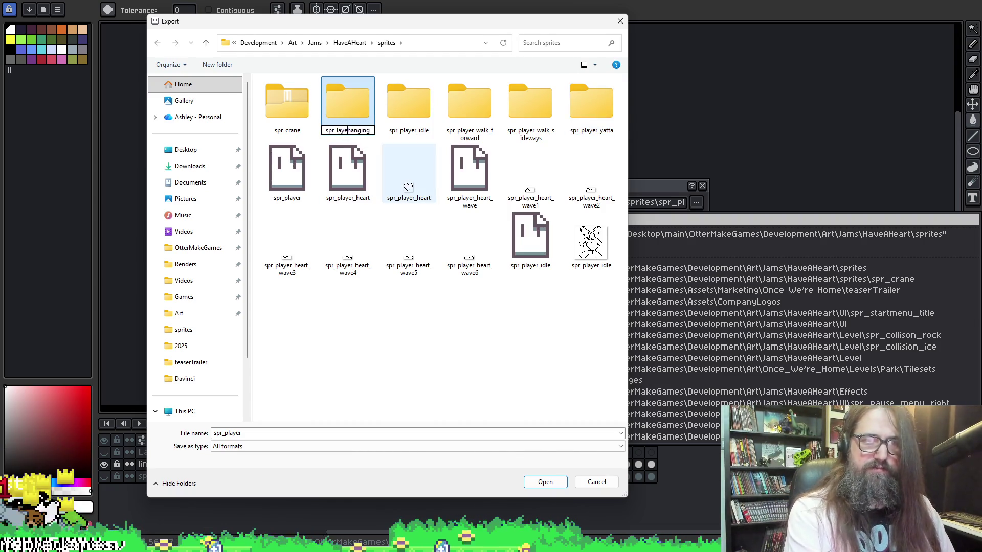
pyautogui.write('_')
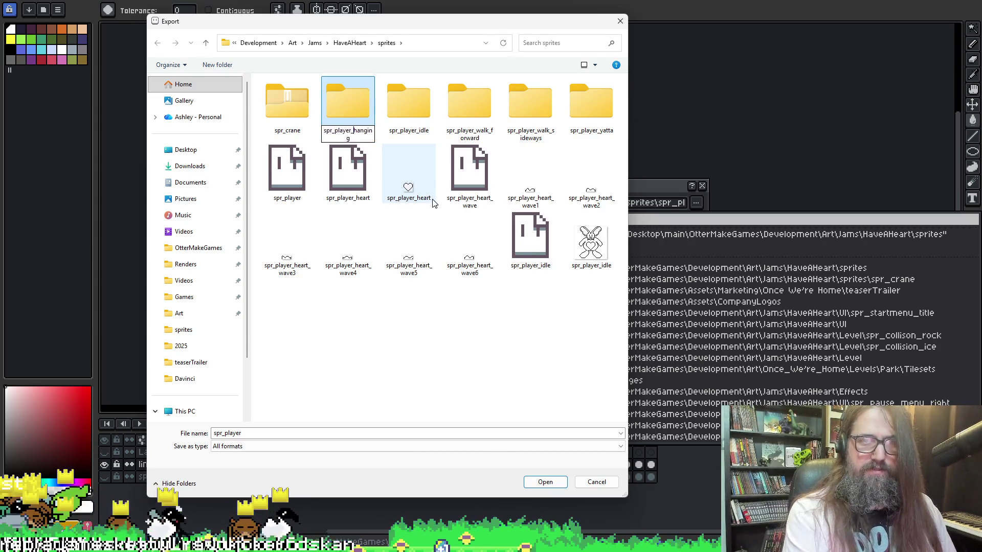
pyautogui.press('Return')
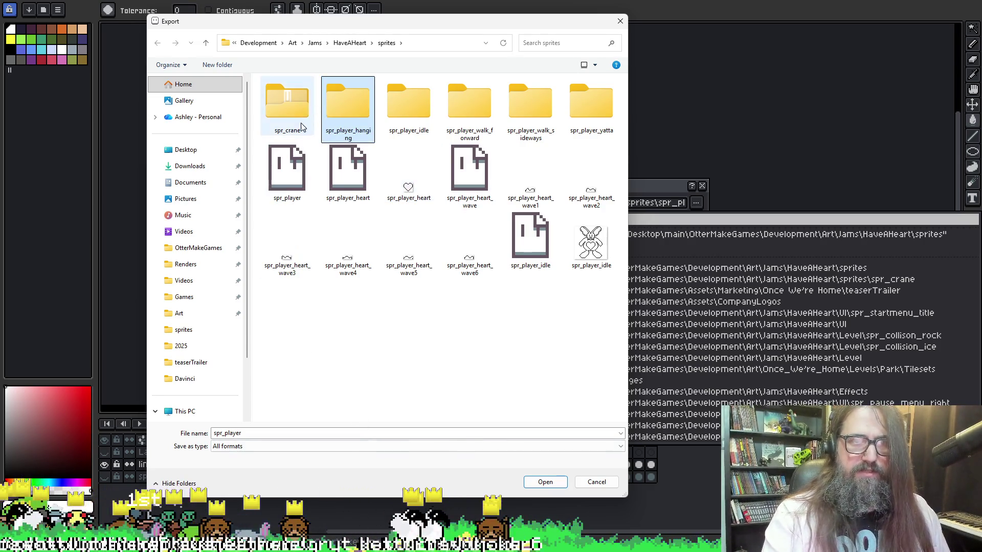
# Enter the spr_player_idle folder and name the export file spr_player_idle_01.
pyautogui.doubleClick(410, 108)
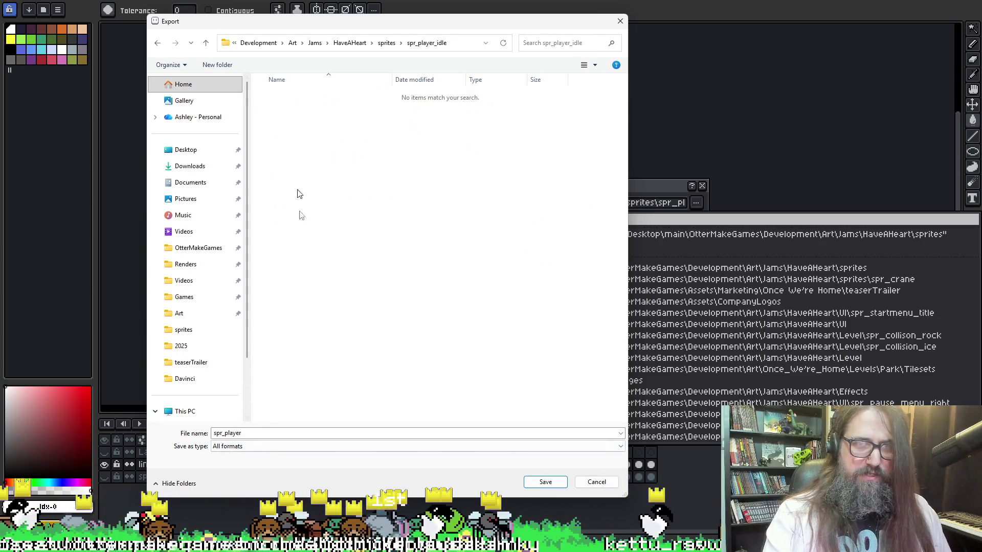
pyautogui.hotkey('alt', 'Up')
pyautogui.press('F2')
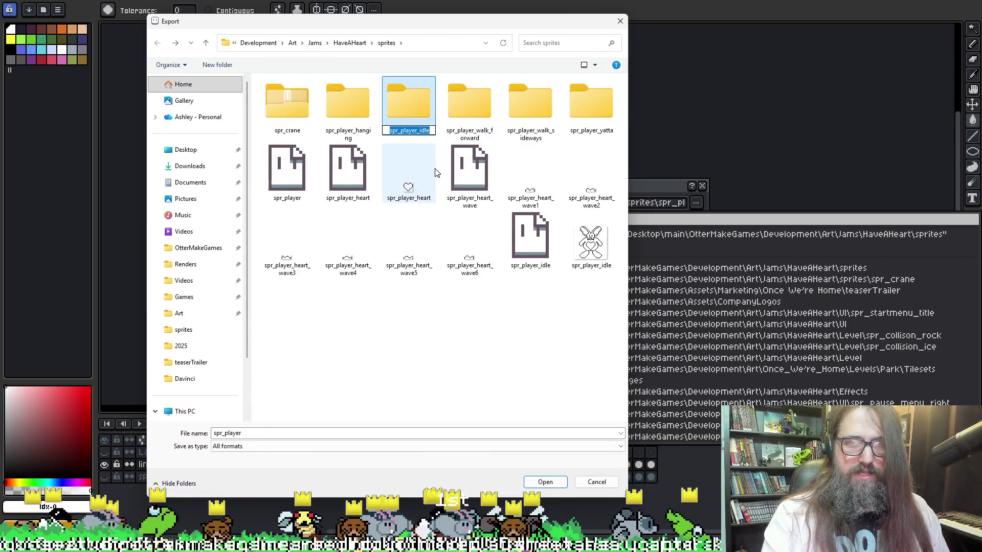
pyautogui.doubleClick(412, 105)
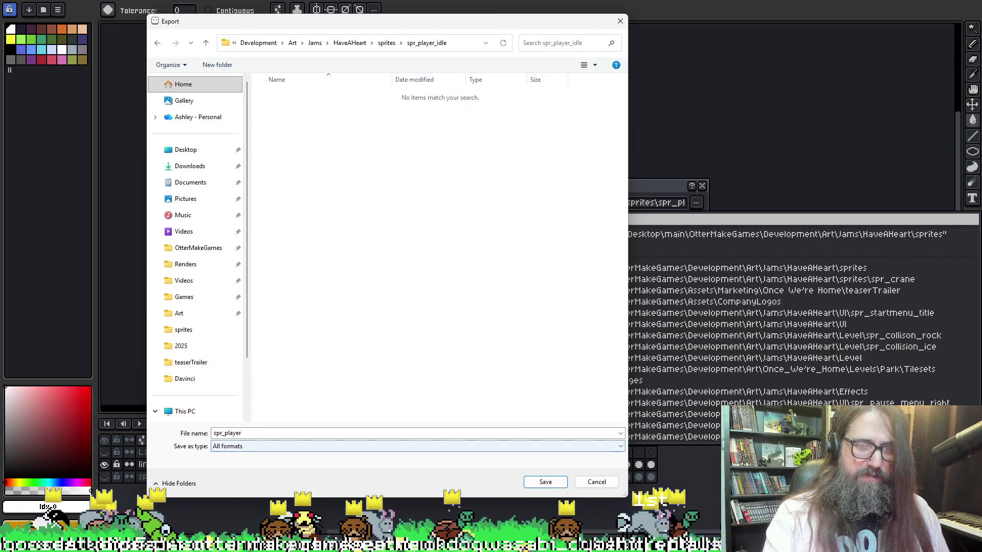
pyautogui.click(266, 433)
pyautogui.write('_idle')
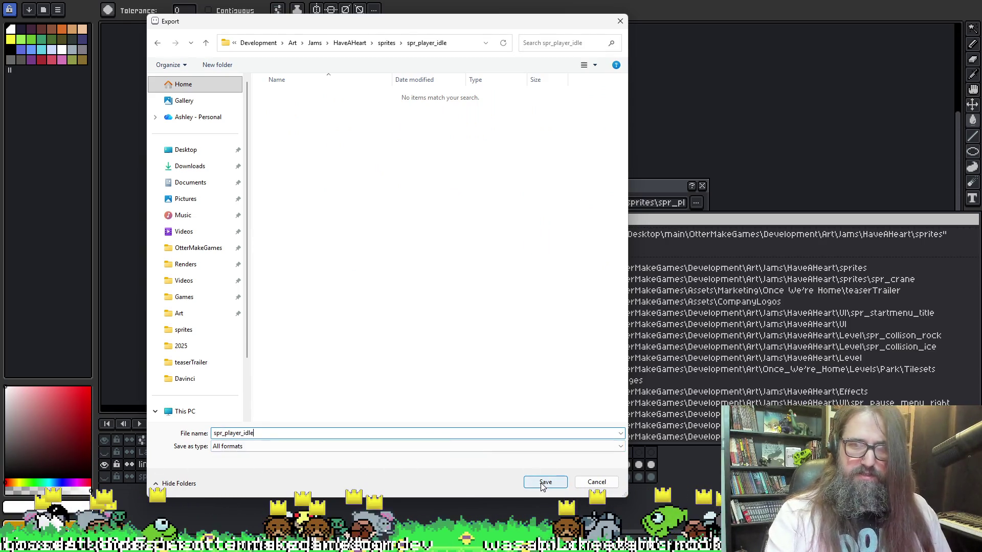
pyautogui.write('_01')
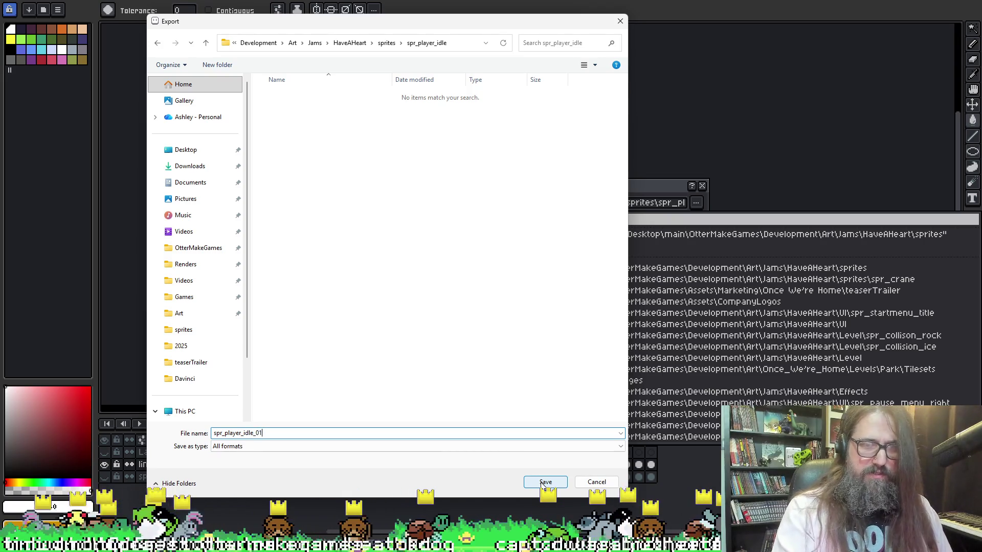
# Accept the spr_player_idle_01 location and export once as GIF with current settings.
pyautogui.click(544, 483)
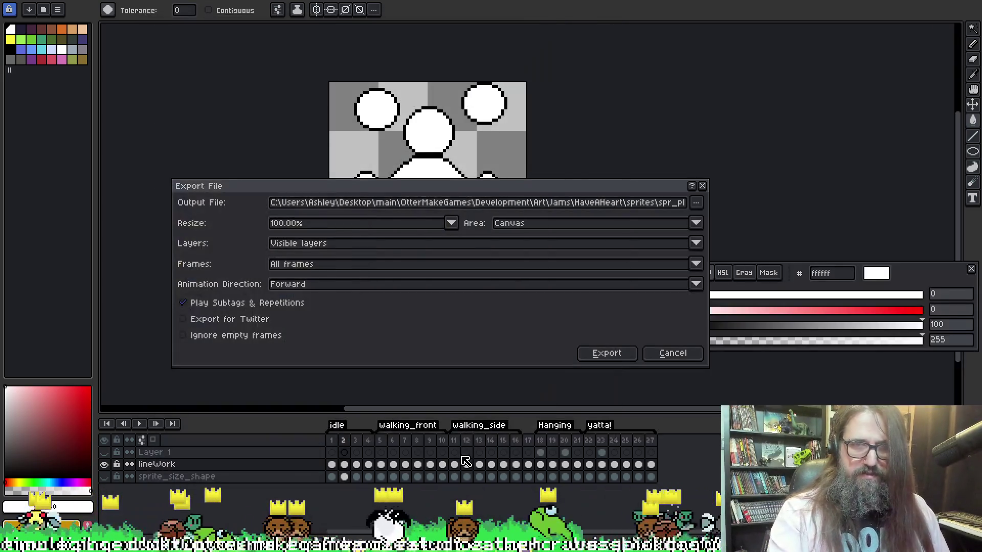
pyautogui.click(607, 351)
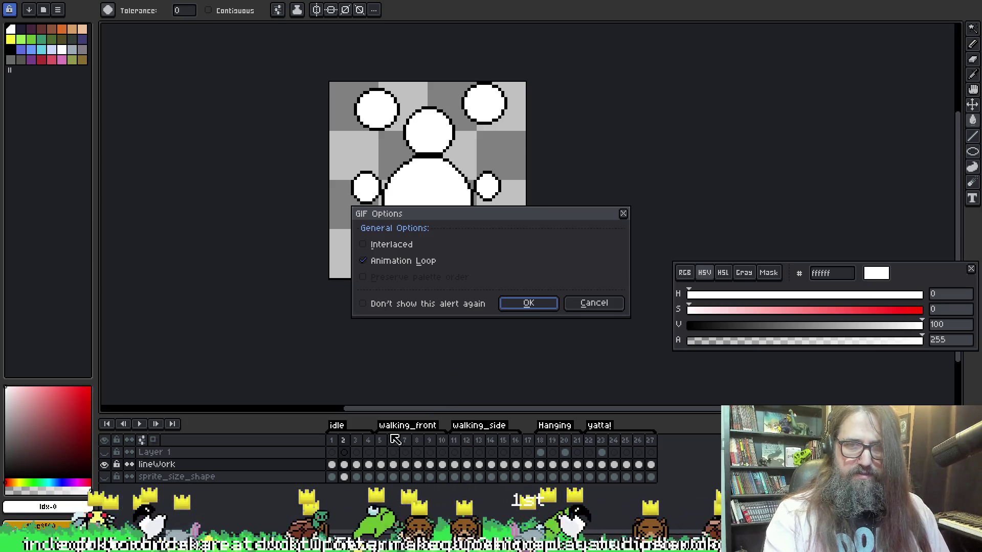
pyautogui.click(528, 303)
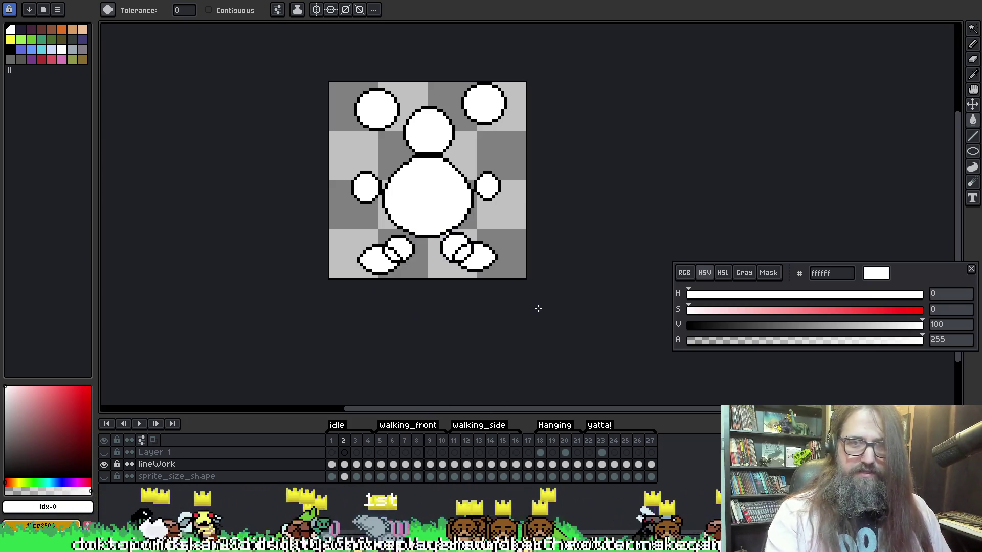
# Limit export to visible layers and Tag: idle, then export the GIF again.
pyautogui.hotkey('ctrl', 'alt', 'shift', 's')
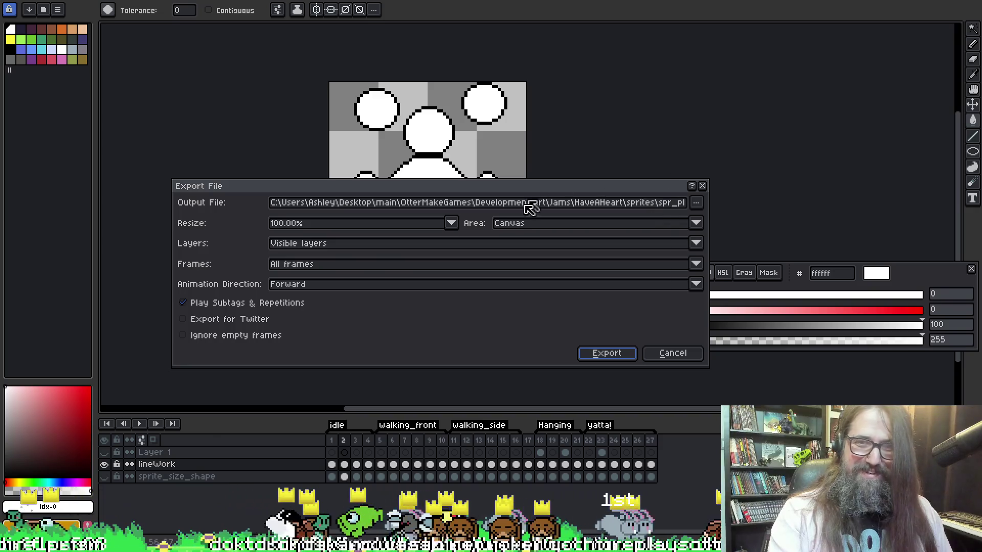
pyautogui.click(323, 244)
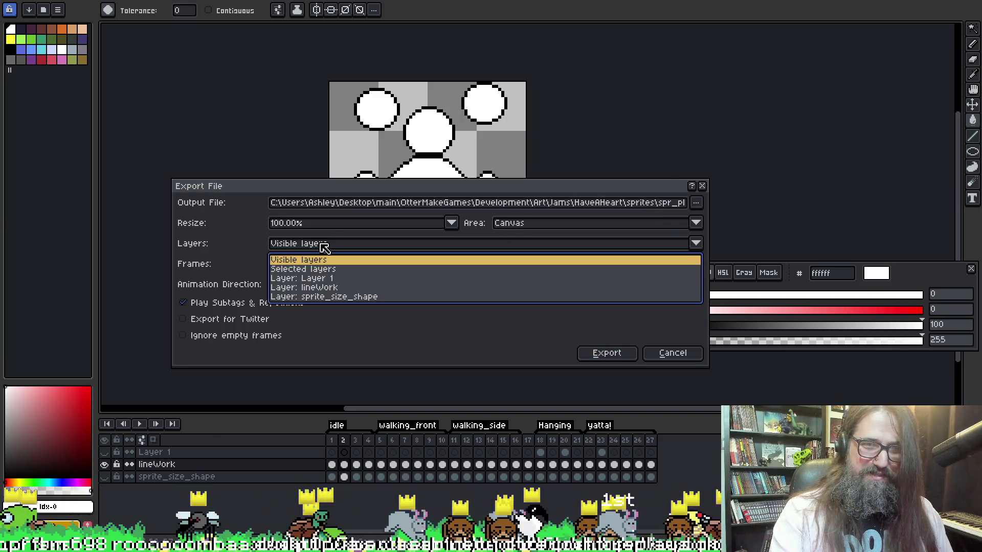
pyautogui.click(307, 260)
pyautogui.click(307, 265)
pyautogui.click(298, 299)
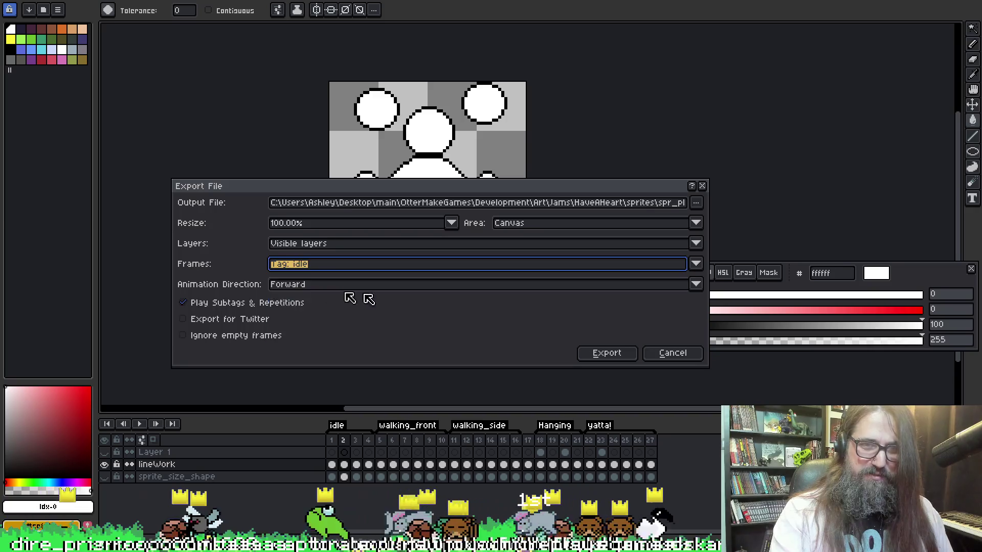
pyautogui.click(607, 353)
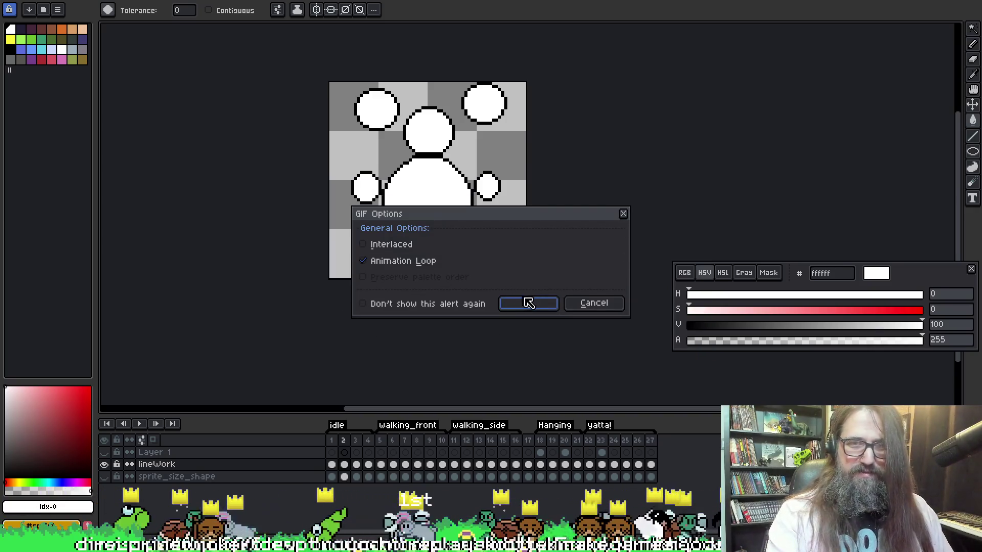
pyautogui.click(529, 303)
pyautogui.hotkey('ctrl', 'alt', 'shift', 's')
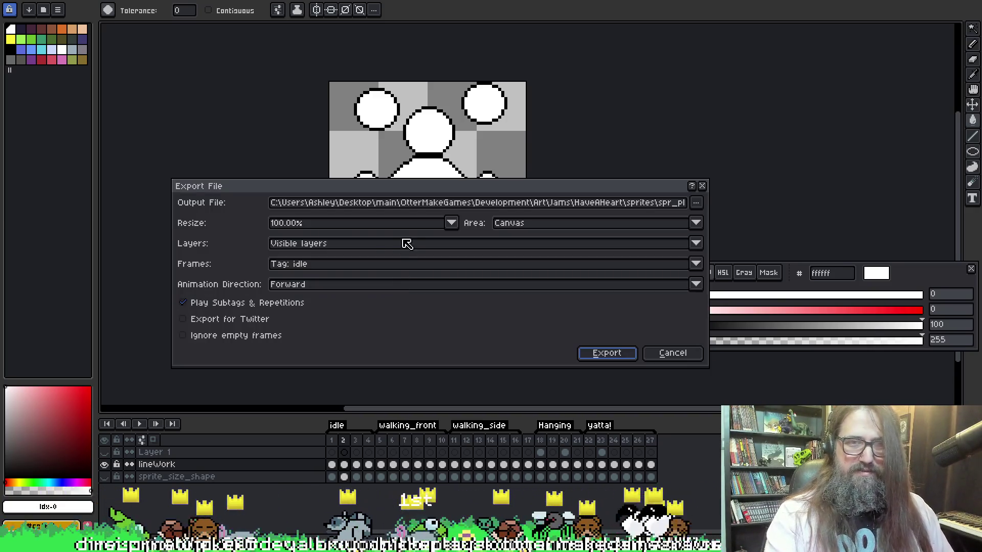
# Reuse spr_player_idle_01 as output, change its extension to png, and export the idle frames.
pyautogui.click(693, 205)
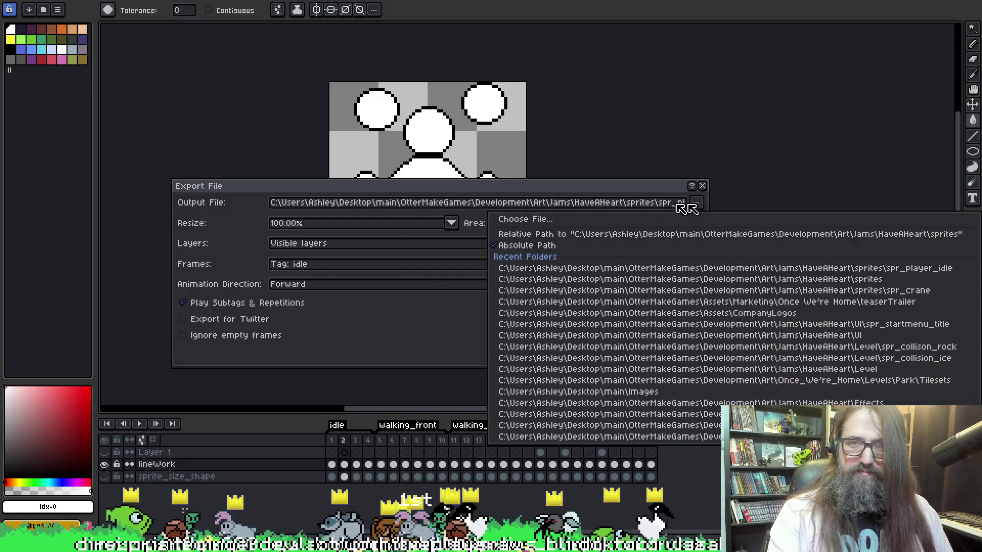
pyautogui.click(506, 220)
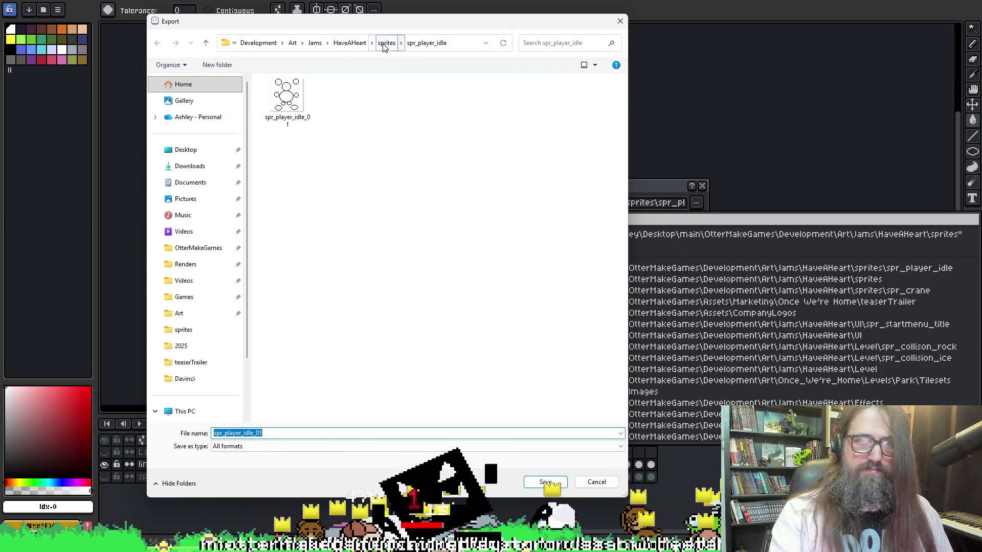
pyautogui.click(287, 99)
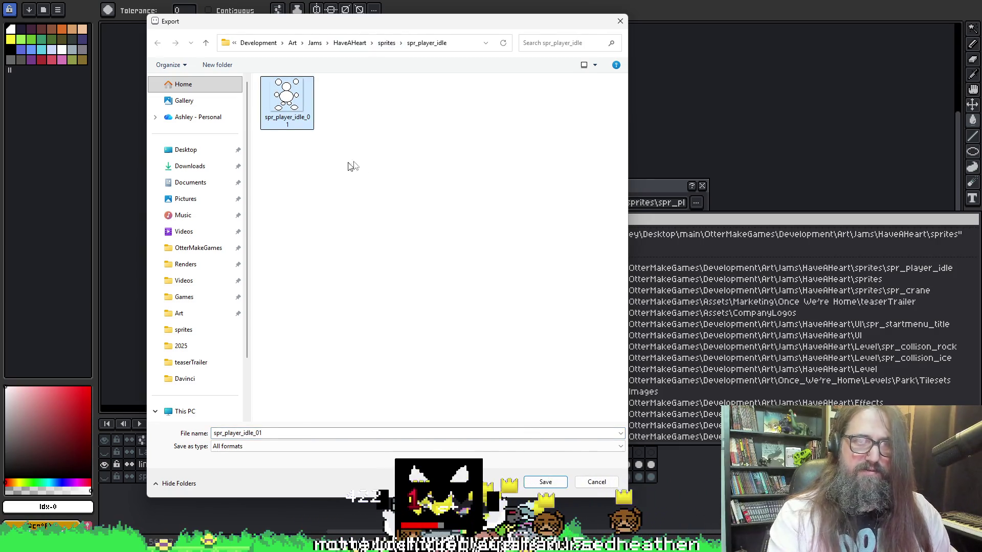
pyautogui.click(545, 482)
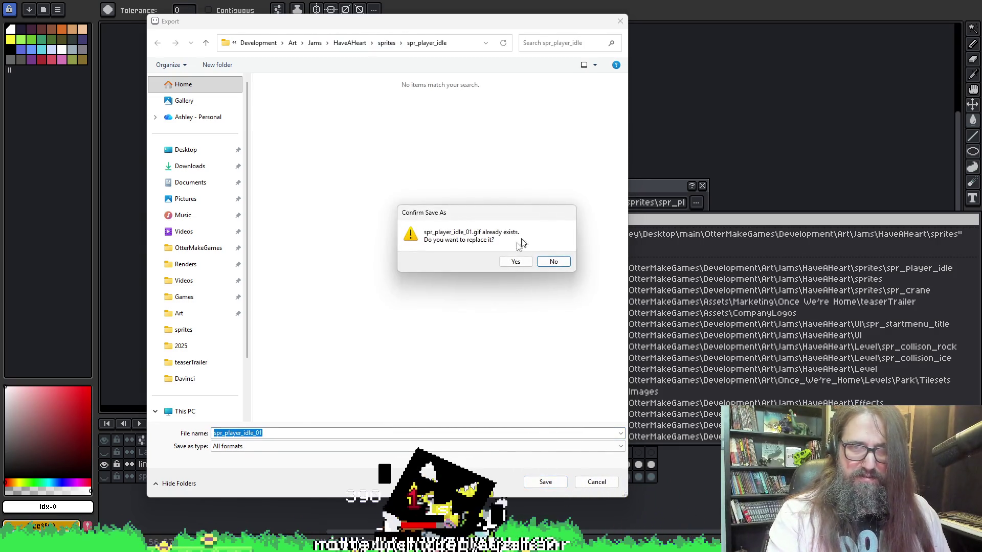
pyautogui.click(549, 259)
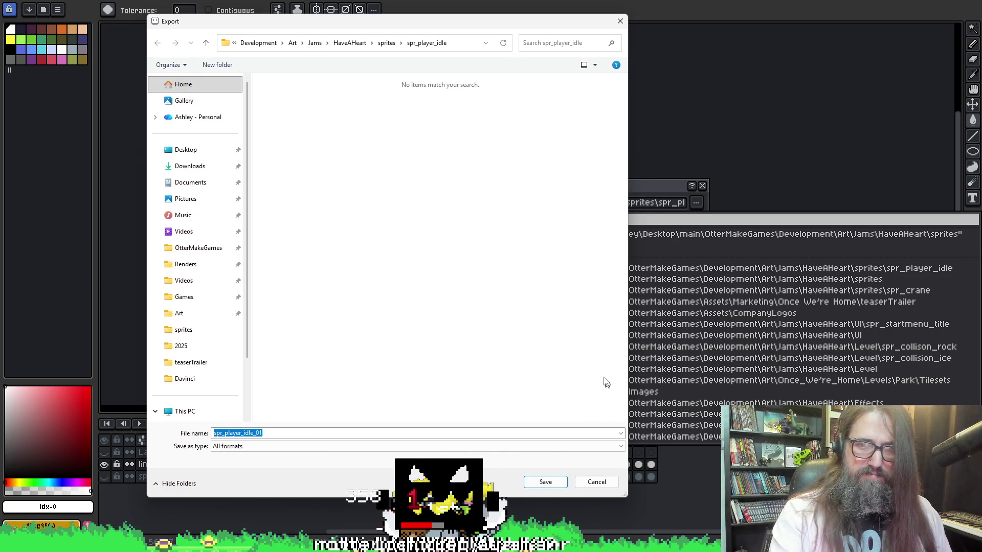
pyautogui.click(540, 490)
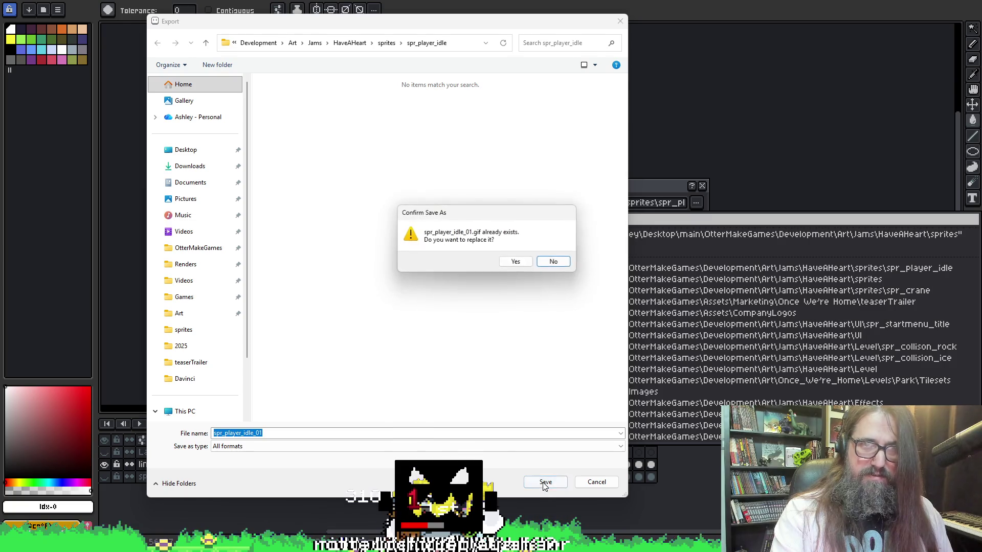
pyautogui.click(512, 261)
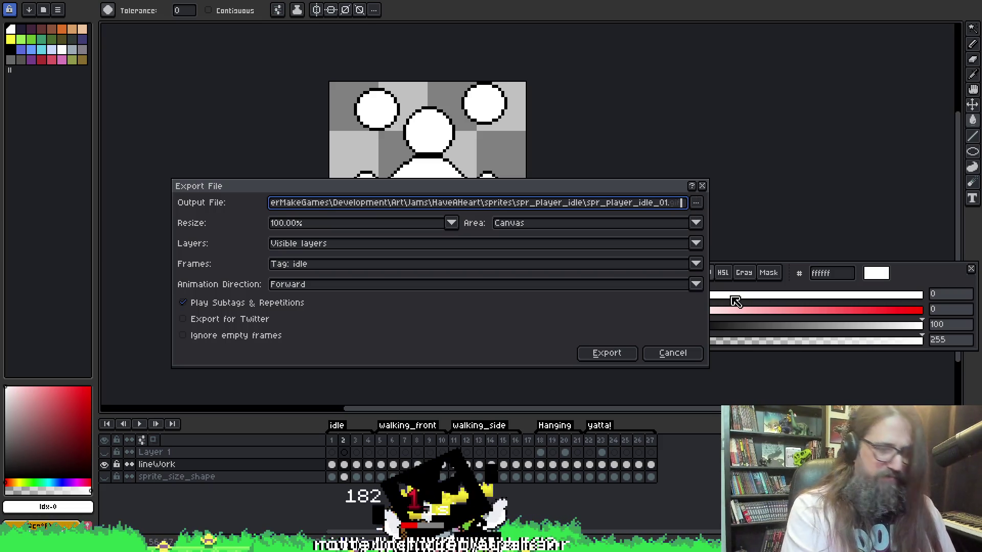
pyautogui.press('BackSpace')
pyautogui.press('BackSpace')
pyautogui.press('BackSpace')
pyautogui.write('png')
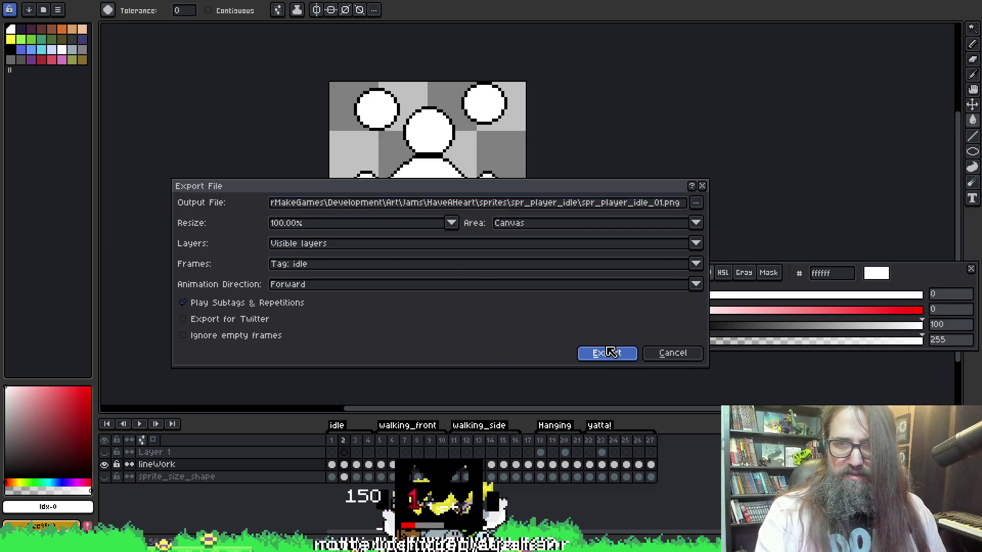
pyautogui.click(607, 353)
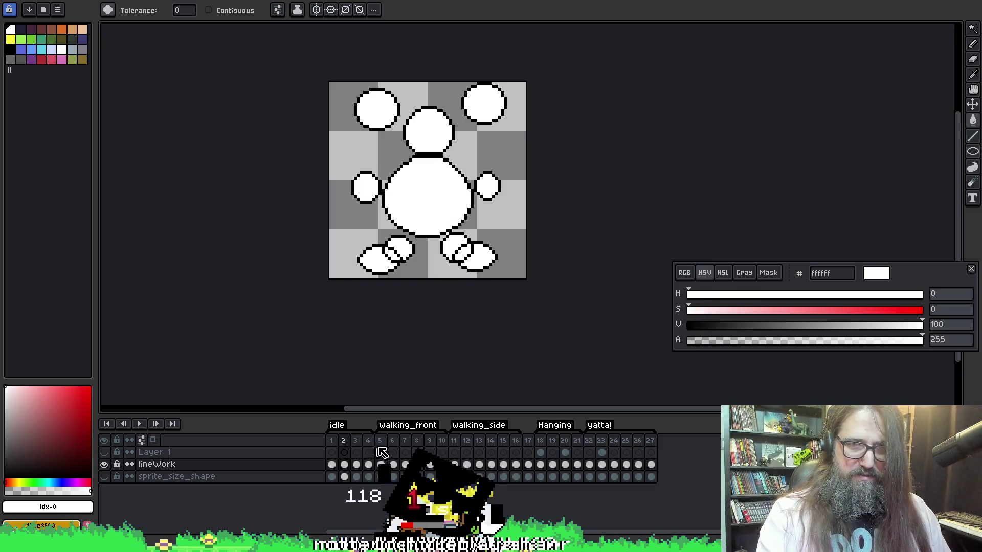
# Set frames to Tag: walking_front and browse into the spr_player_walk_forward folder.
pyautogui.press('Right')
pyautogui.press('Right')
pyautogui.press('Right')
pyautogui.hotkey('ctrl', 'alt', 'shift', 's')
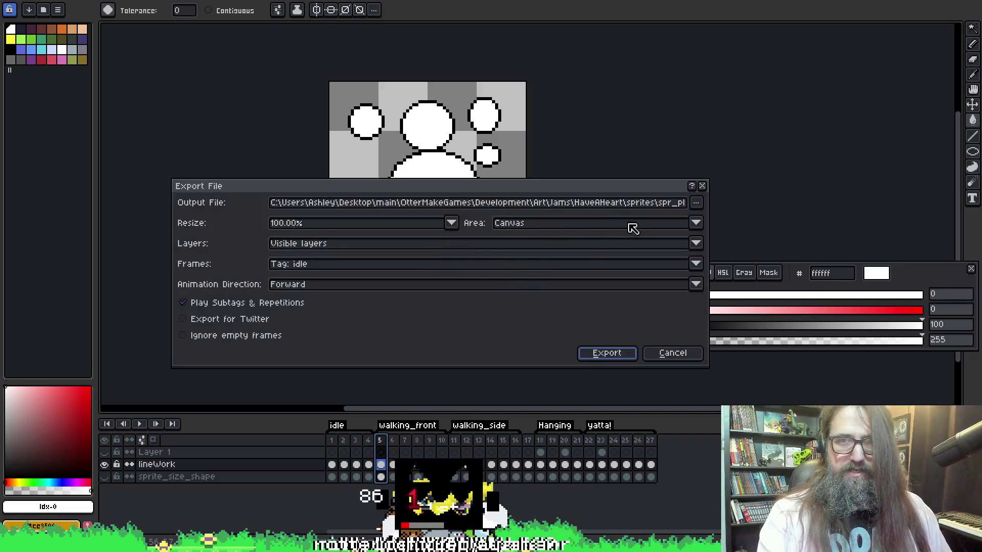
pyautogui.click(301, 265)
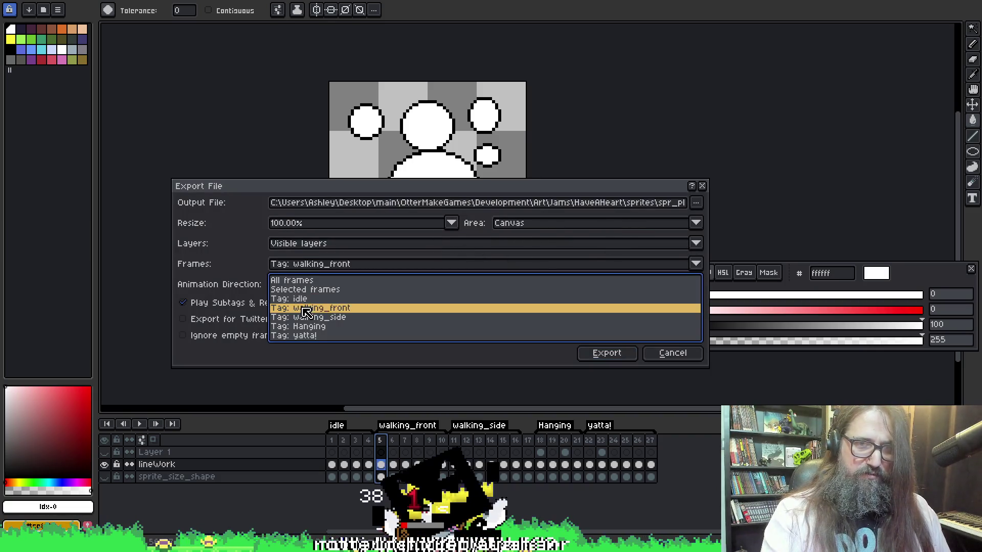
pyautogui.click(305, 305)
pyautogui.click(697, 203)
pyautogui.click(621, 225)
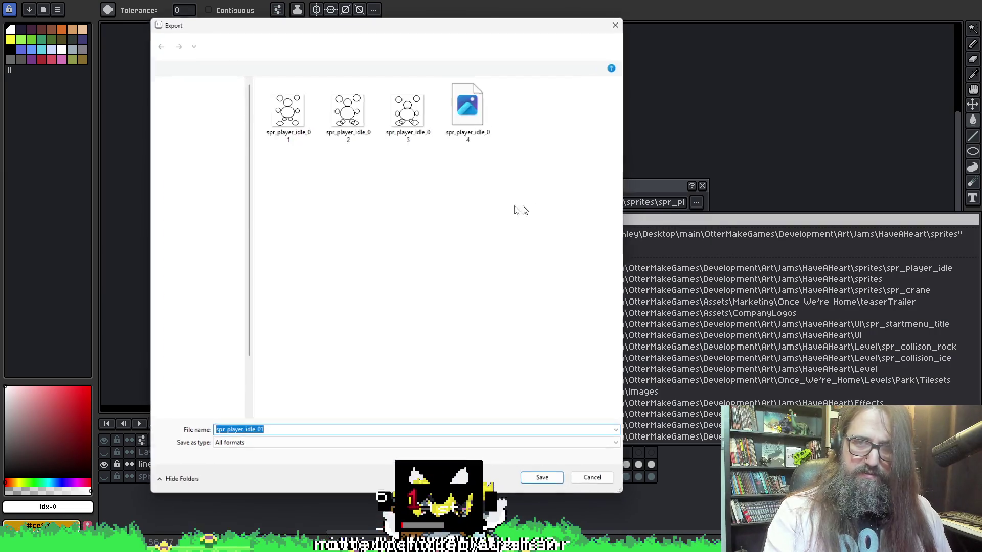
pyautogui.rightClick(429, 234)
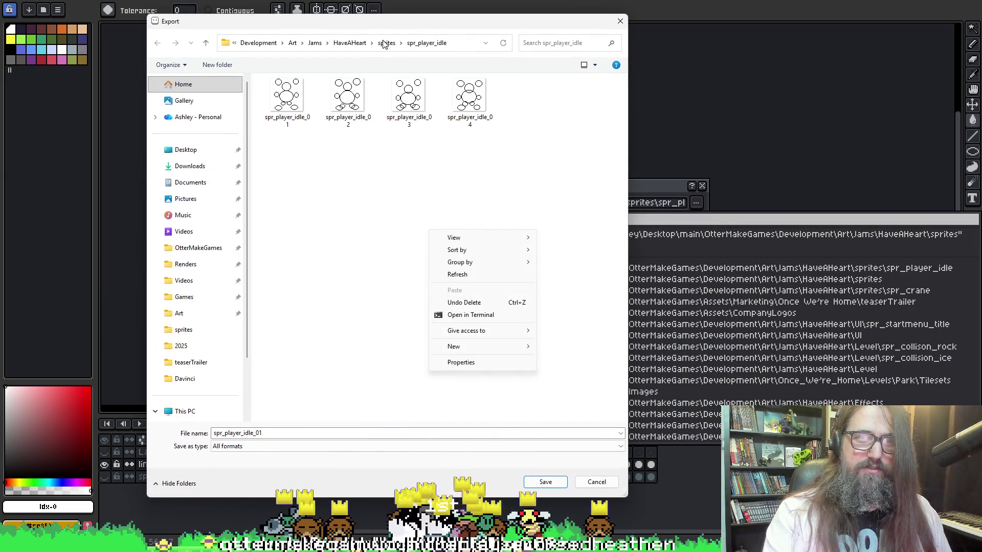
pyautogui.click(386, 42)
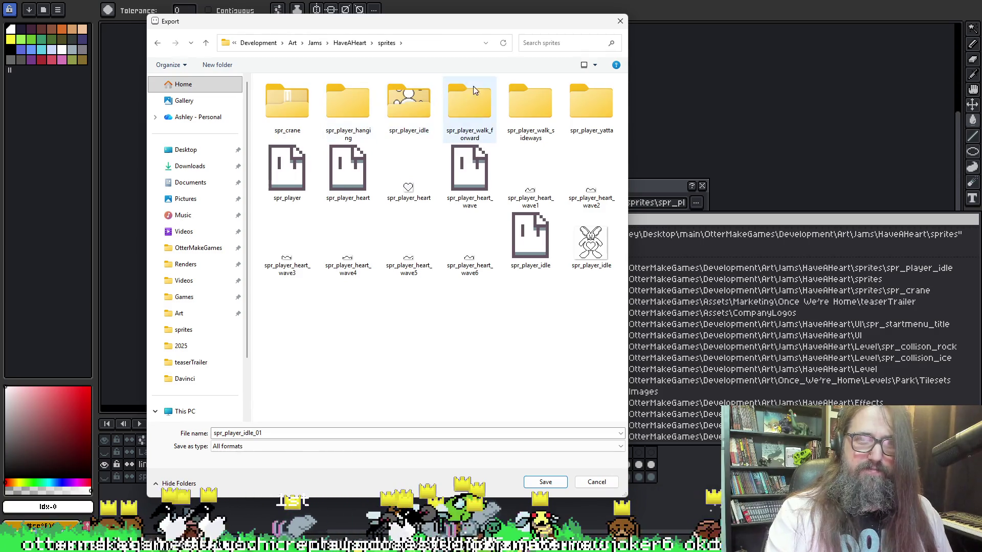
pyautogui.doubleClick(473, 92)
# Rename the output to the walk_forward name and export the walking_front frames.
pyautogui.click(256, 433)
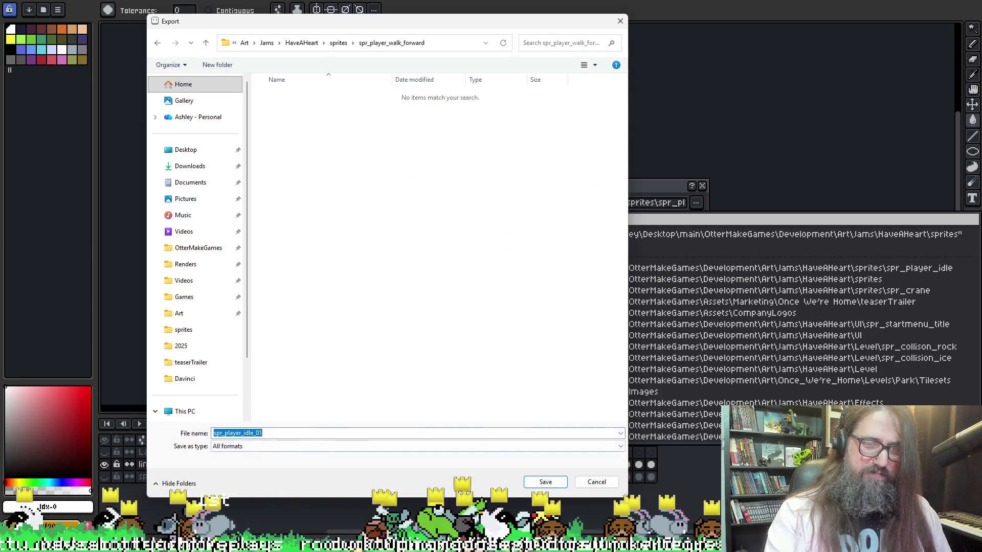
pyautogui.click(256, 433)
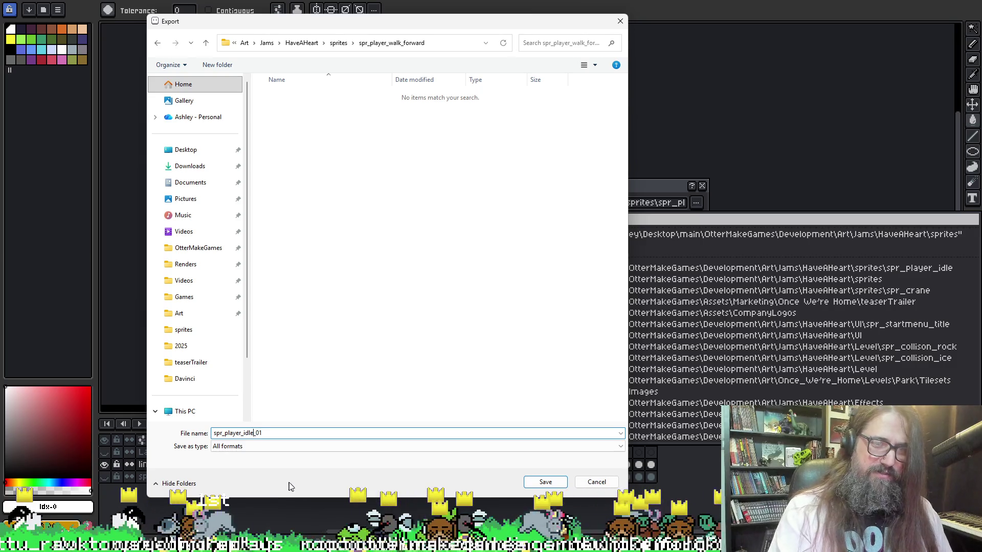
pyautogui.hotkey('shift', 'Left')
pyautogui.hotkey('shift', 'Left')
pyautogui.hotkey('shift', 'Left')
pyautogui.write('walk_war')
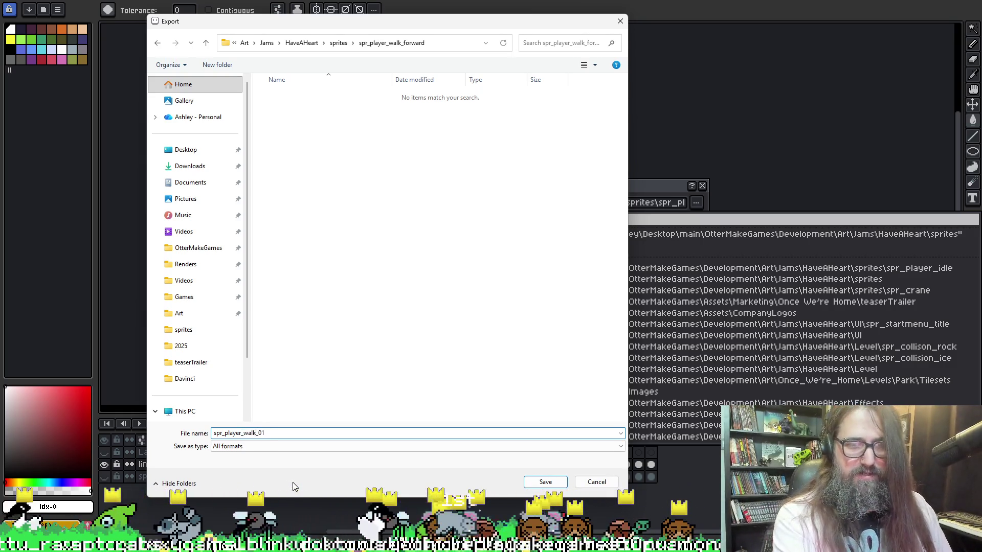
pyautogui.press('BackSpace')
pyautogui.press('BackSpace')
pyautogui.press('BackSpace')
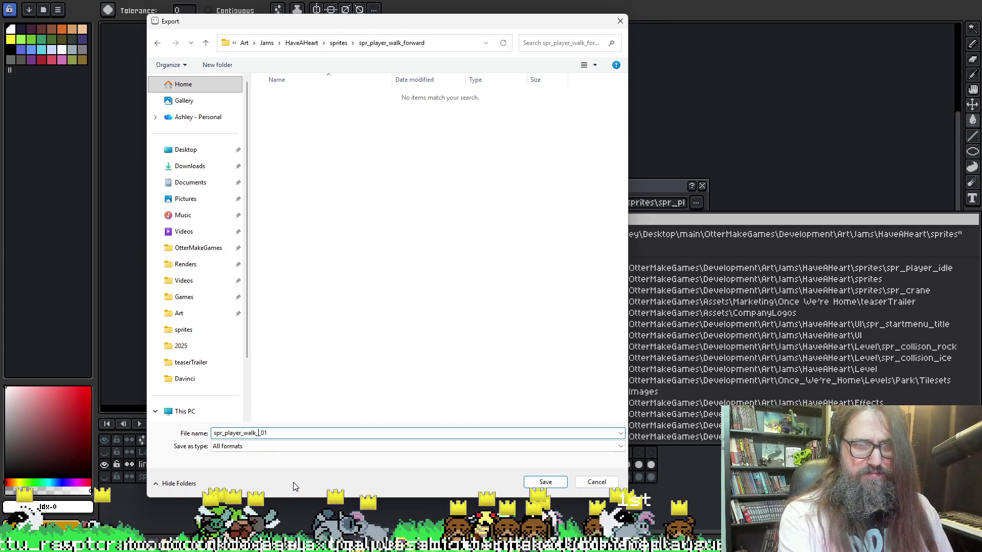
pyautogui.write('forward_')
pyautogui.press('Return')
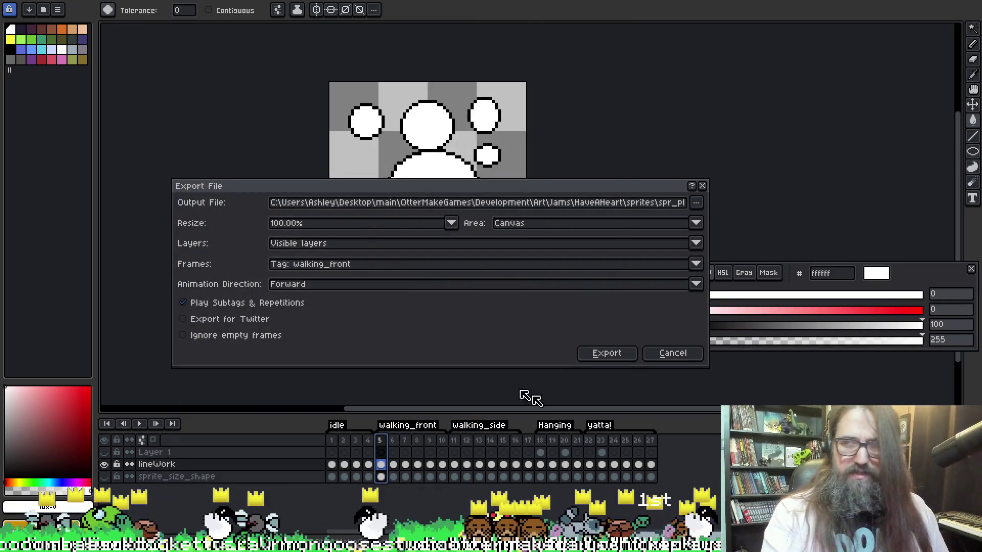
pyautogui.click(620, 355)
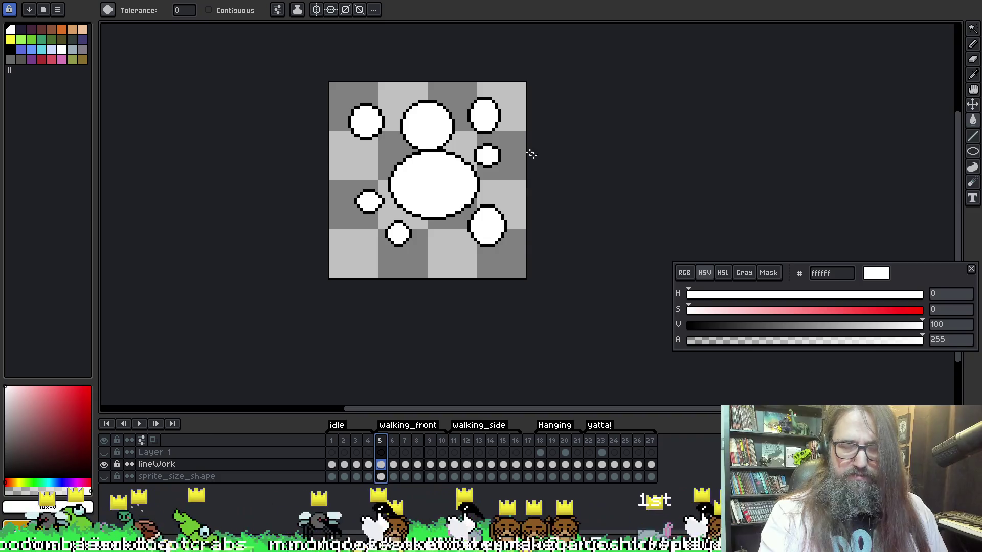
# Export the walking_front frames again and dismiss the Canvas Size dialog unchanged.
pyautogui.hotkey('ctrl', 'alt', 'shift', 's')
pyautogui.click(682, 203)
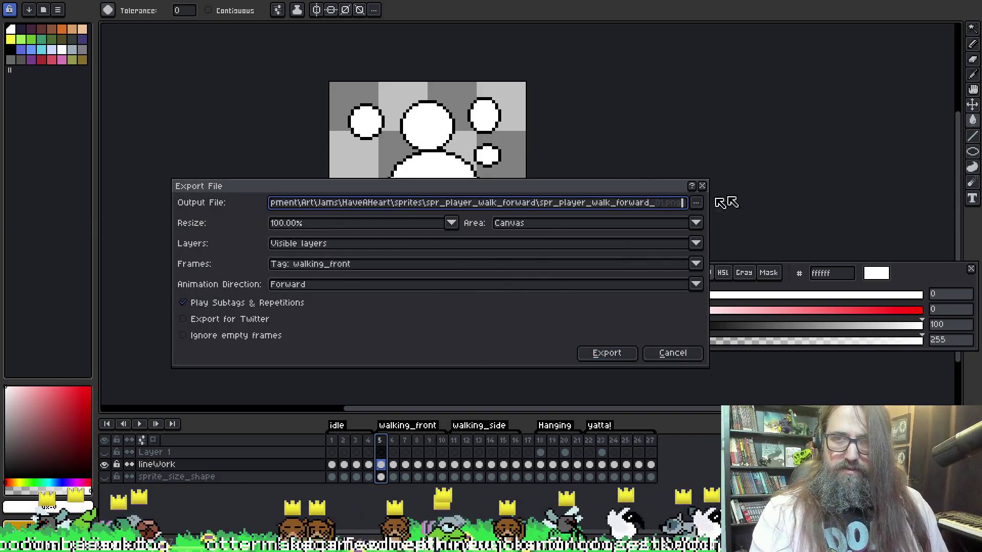
pyautogui.click(615, 355)
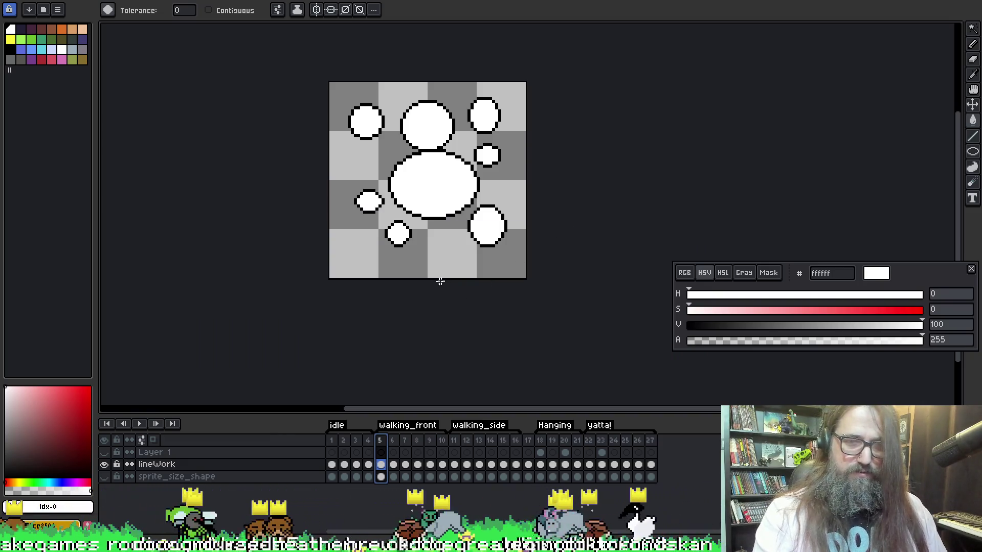
pyautogui.hotkey('ctrl', 'alt', 'c')
pyautogui.press('Escape')
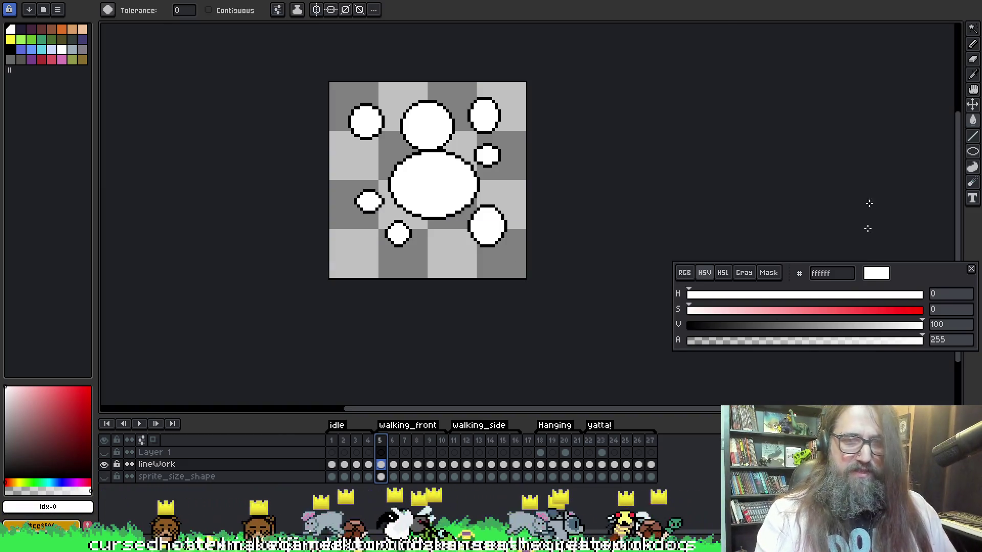
pyautogui.hotkey('ctrl', 'alt', 'c')
pyautogui.press('Escape')
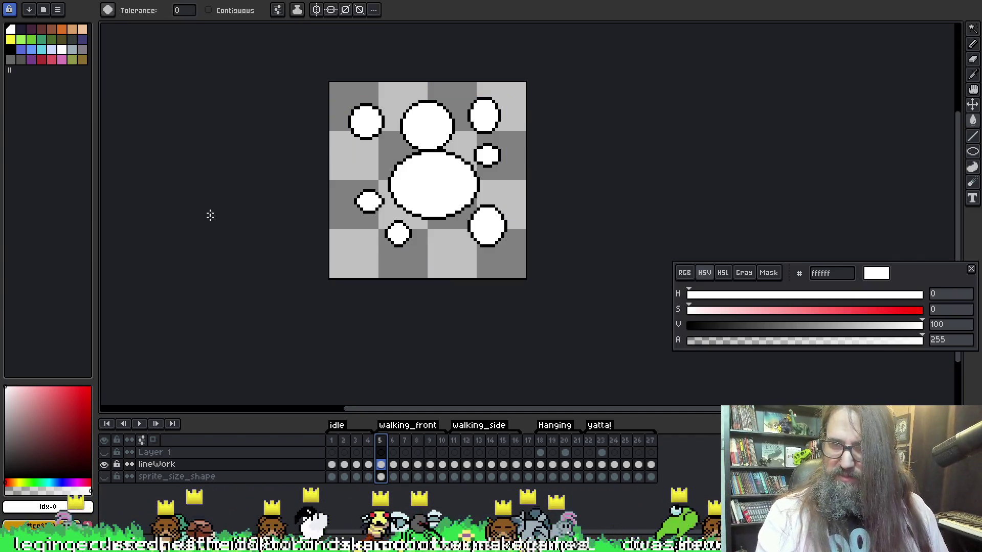
# Set frames to Tag: walking_side and browse into the spr_player_walk_sideways folder.
pyautogui.hotkey('ctrl', 'alt', 'shift', 's')
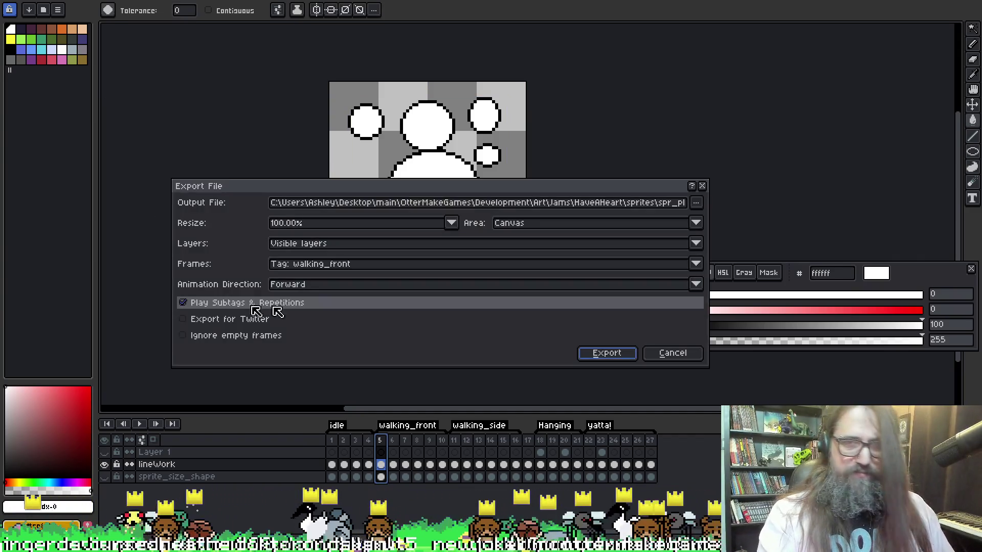
pyautogui.click(663, 204)
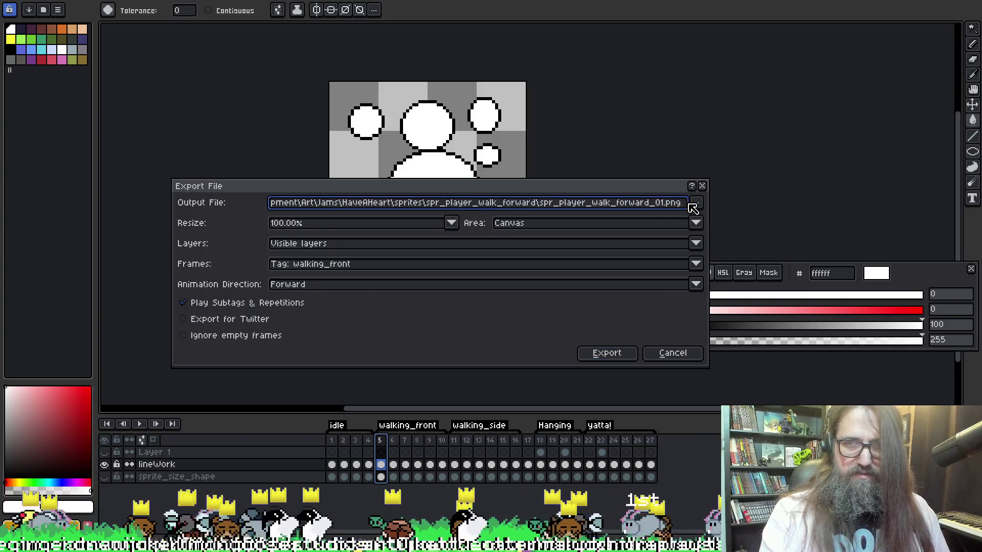
pyautogui.click(357, 265)
pyautogui.click(343, 326)
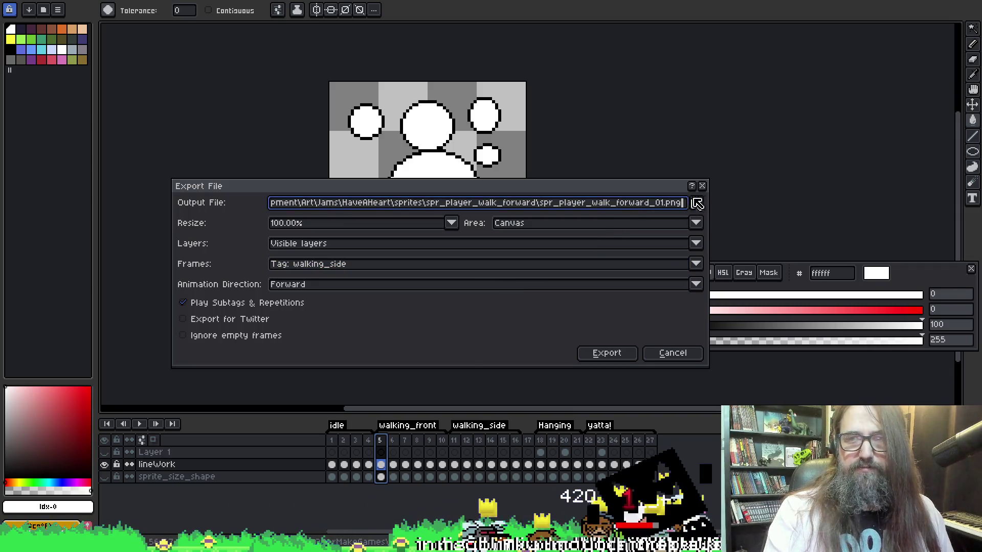
pyautogui.click(697, 204)
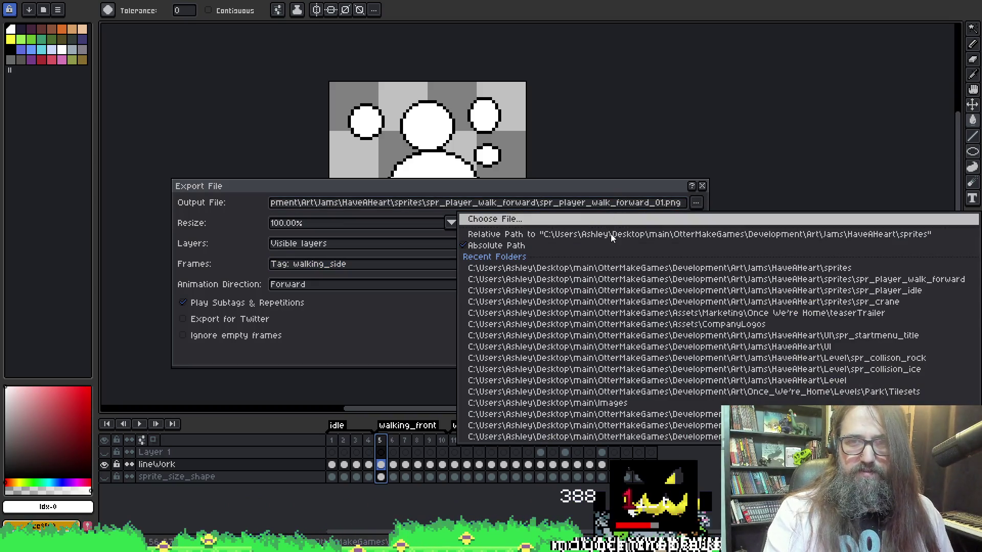
pyautogui.click(618, 220)
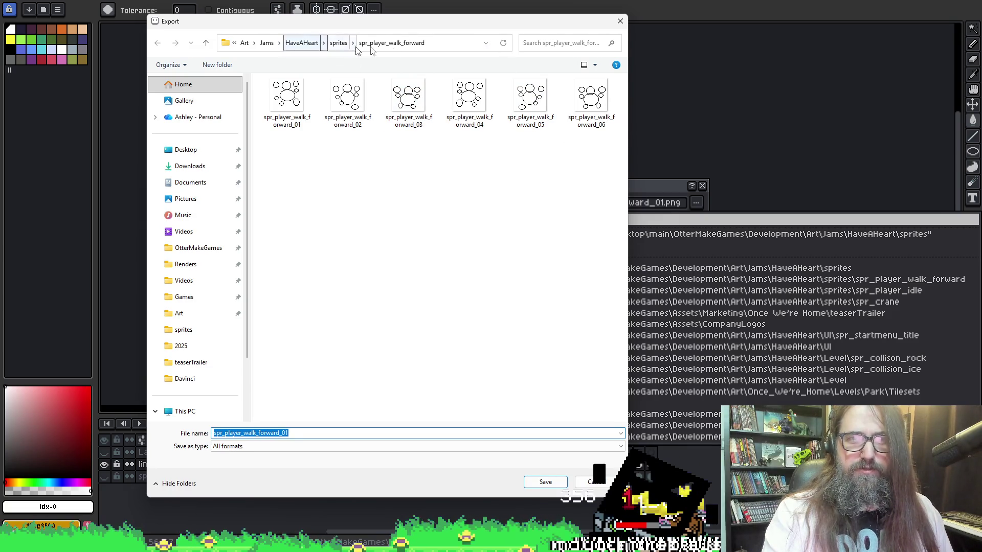
pyautogui.click(338, 43)
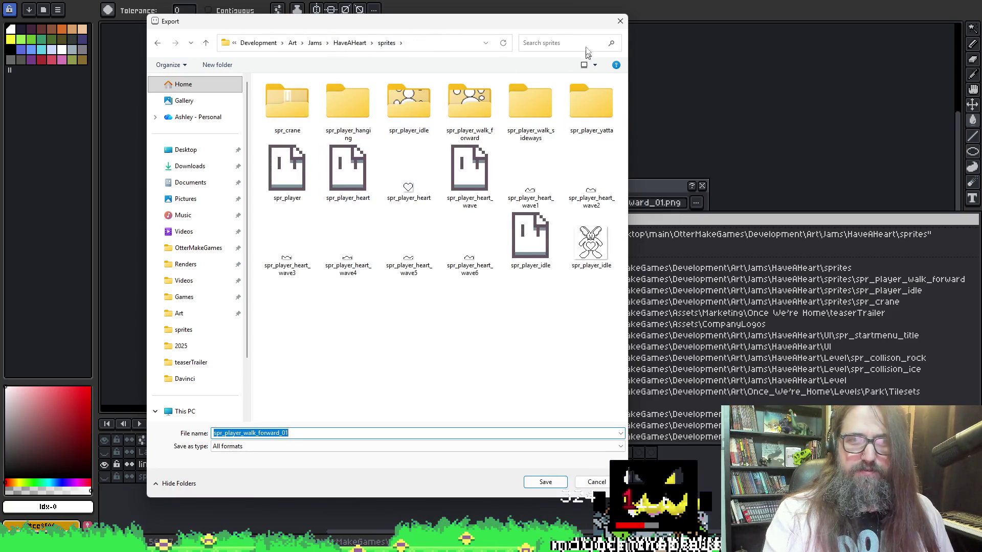
pyautogui.doubleClick(508, 108)
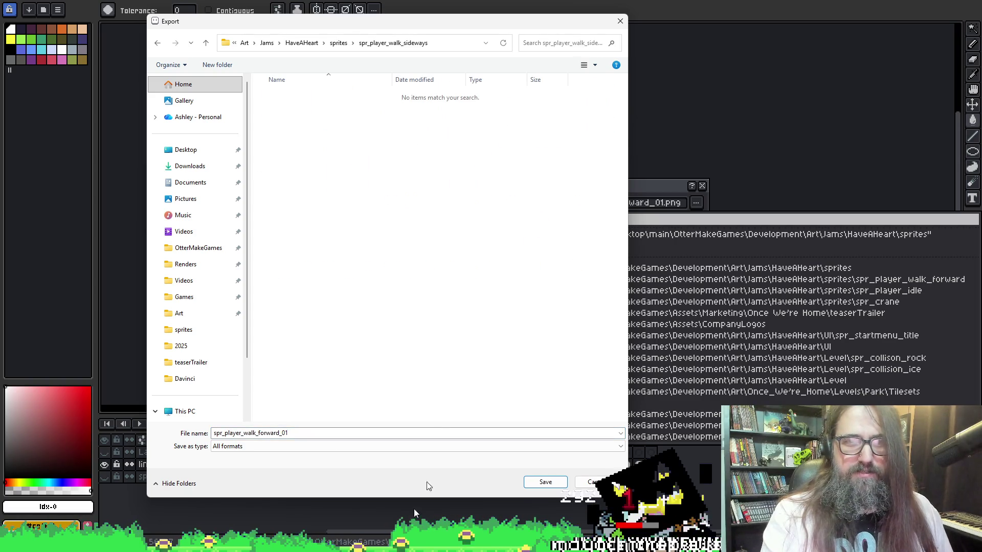
# Name the file spr_player_walk_sideways_01 and export the walking_side frames.
pyautogui.doubleClick(287, 433)
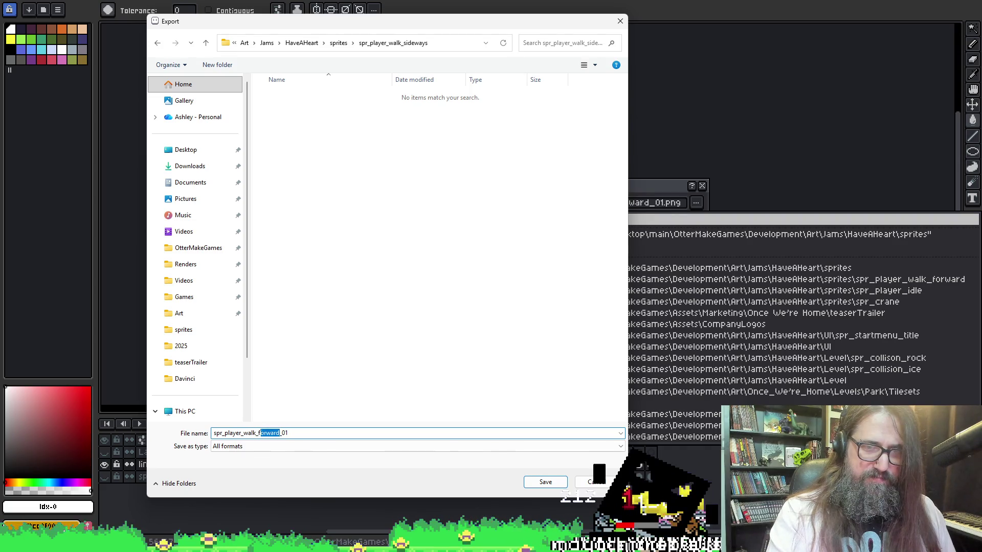
pyautogui.write('wo')
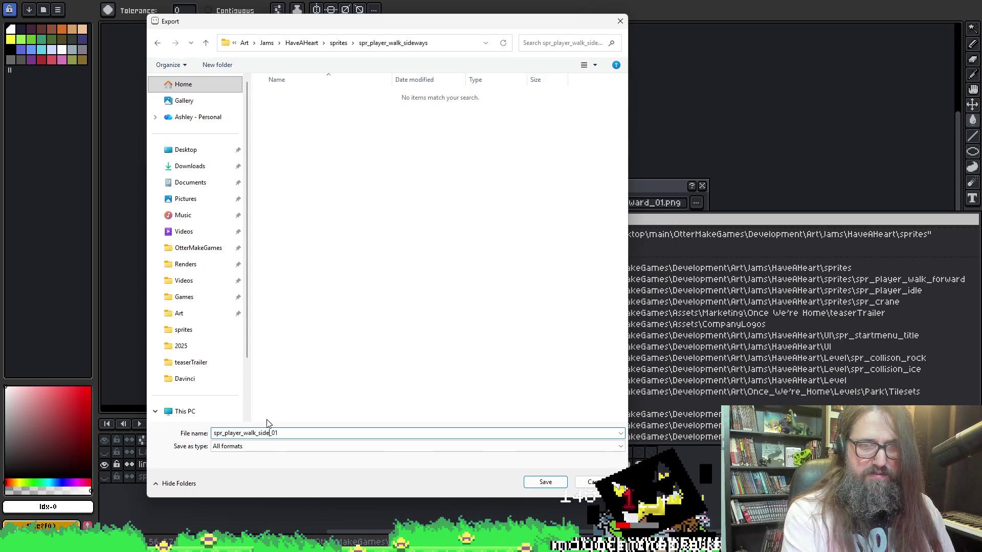
pyautogui.write('s')
pyautogui.press('Return')
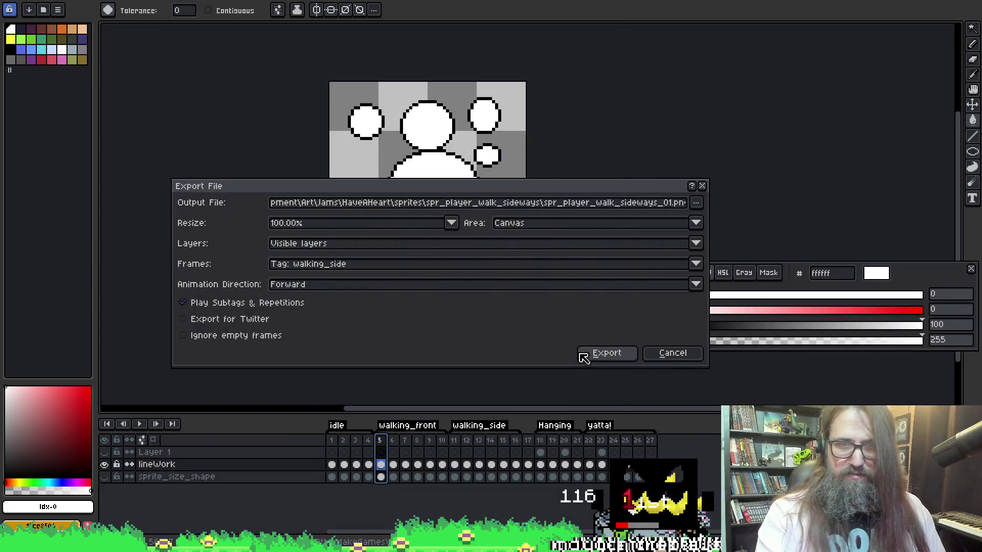
pyautogui.click(610, 355)
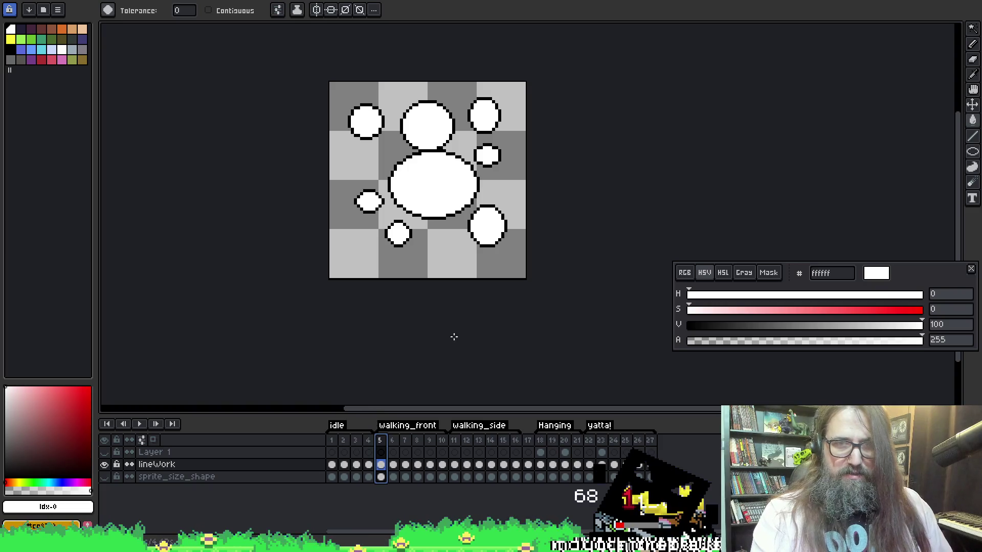
# Set frames to Tag: Hanging and browse into the spr_player_hanging folder.
pyautogui.hotkey('ctrl', 'alt', 'shift', 's')
pyautogui.click(335, 266)
pyautogui.click(324, 327)
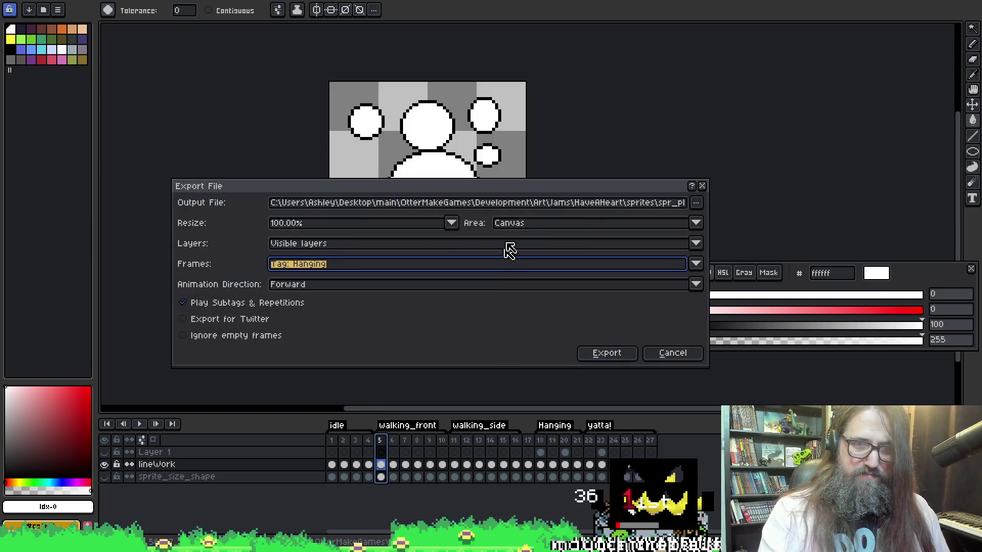
pyautogui.click(696, 203)
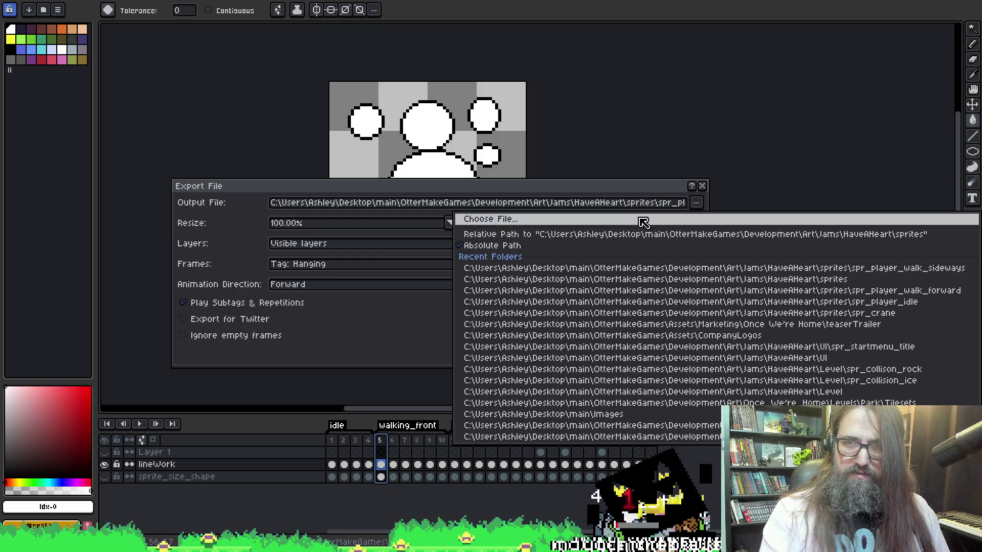
pyautogui.click(633, 221)
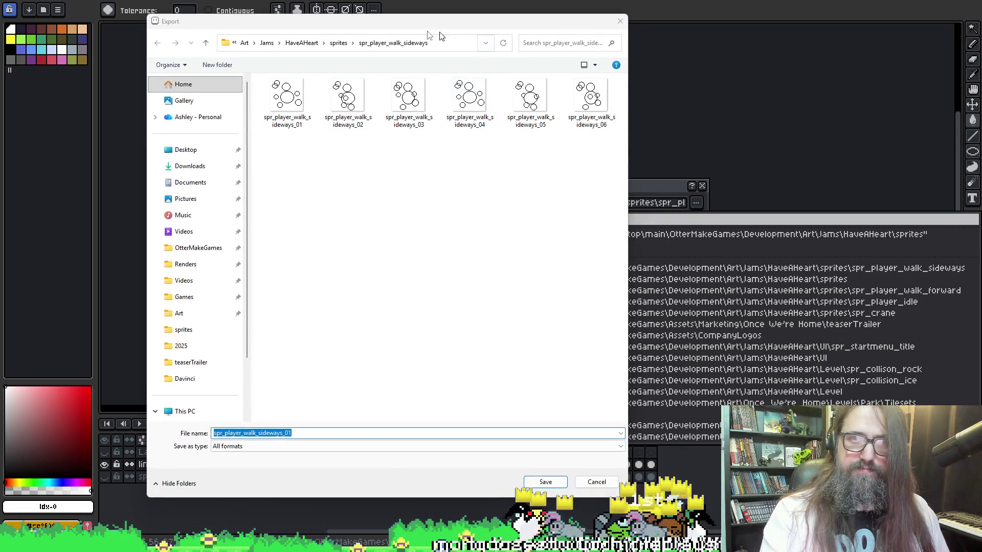
pyautogui.click(338, 43)
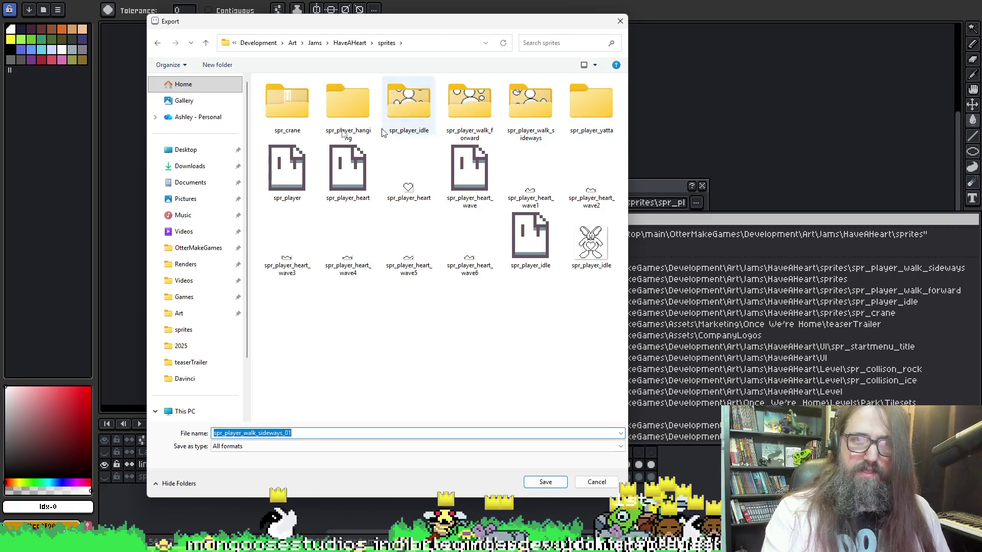
pyautogui.doubleClick(339, 105)
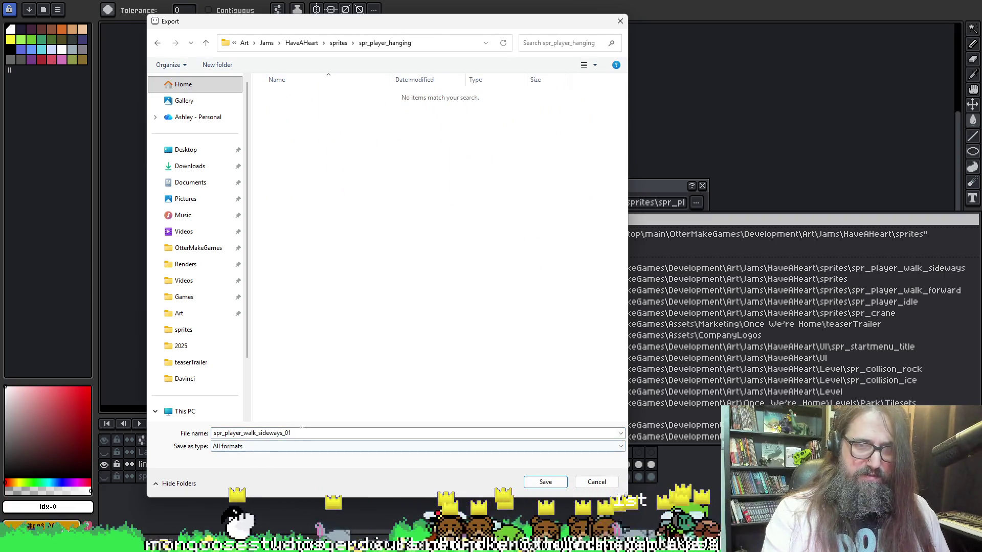
# Name the file spr_player_hanging_01, export the Hanging frames, and recheck the output path.
pyautogui.doubleClick(263, 433)
pyautogui.click(292, 433)
pyautogui.moveTo(283, 433); pyautogui.dragTo(244, 433)
pyautogui.write('hanging')
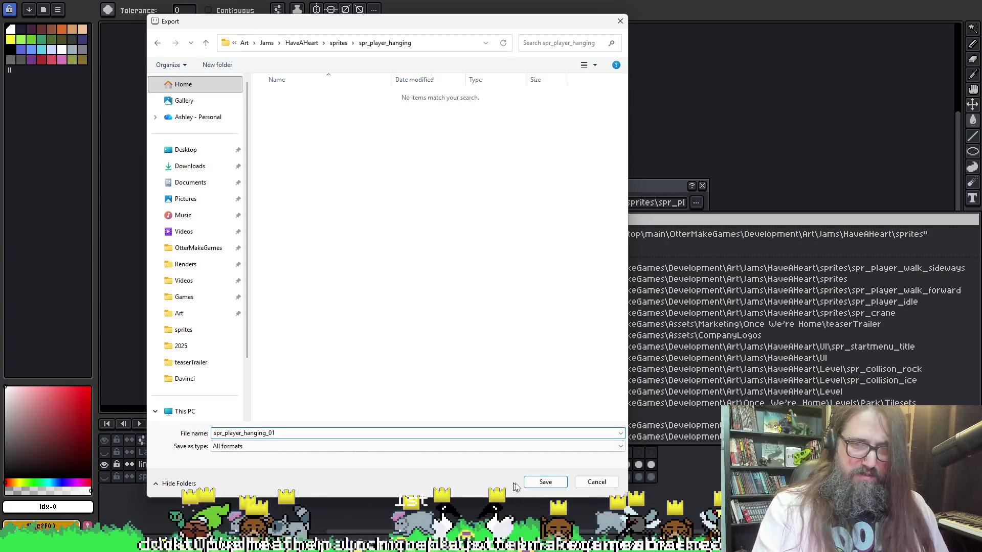
pyautogui.click(545, 482)
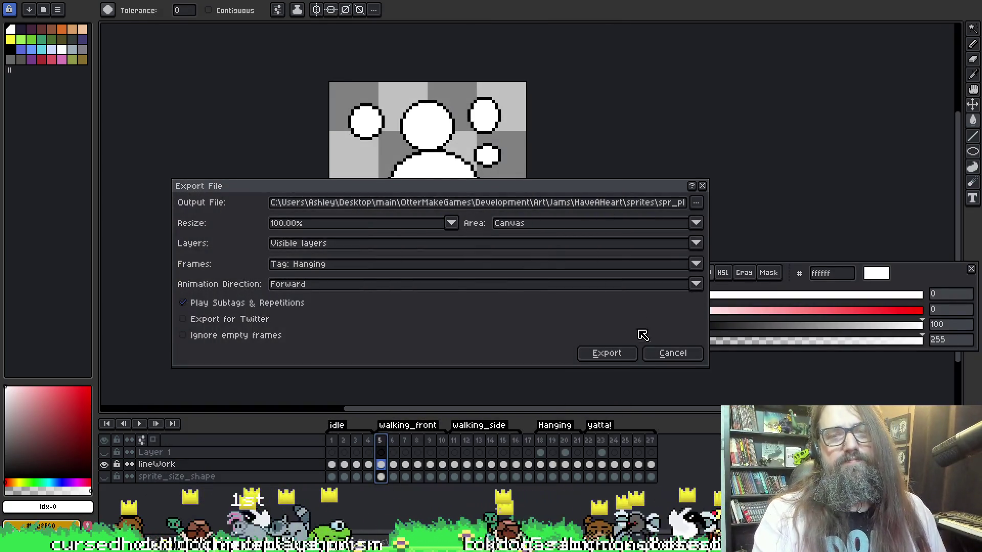
pyautogui.click(660, 201)
pyautogui.click(633, 202)
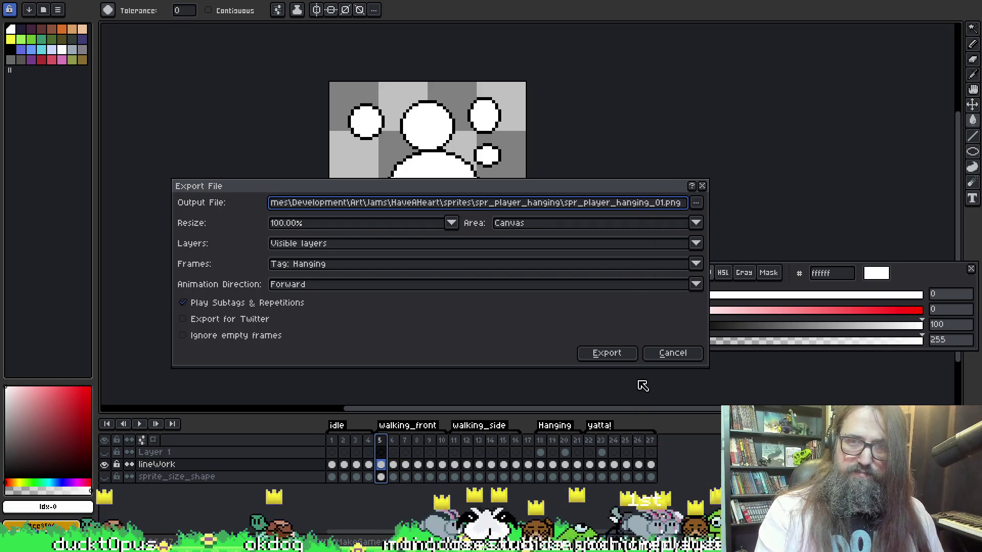
pyautogui.click(620, 362)
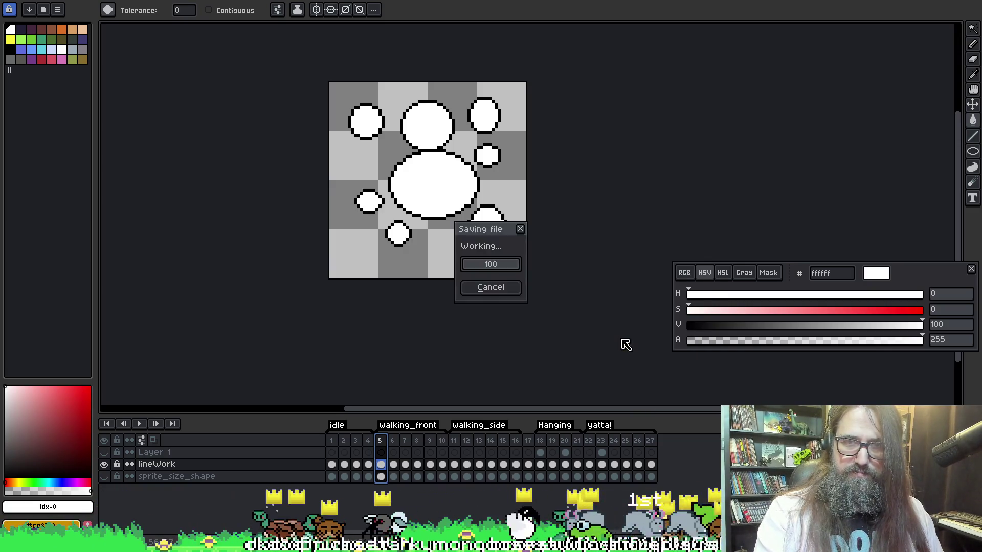
pyautogui.hotkey('ctrl', 'alt', 'shift', 's')
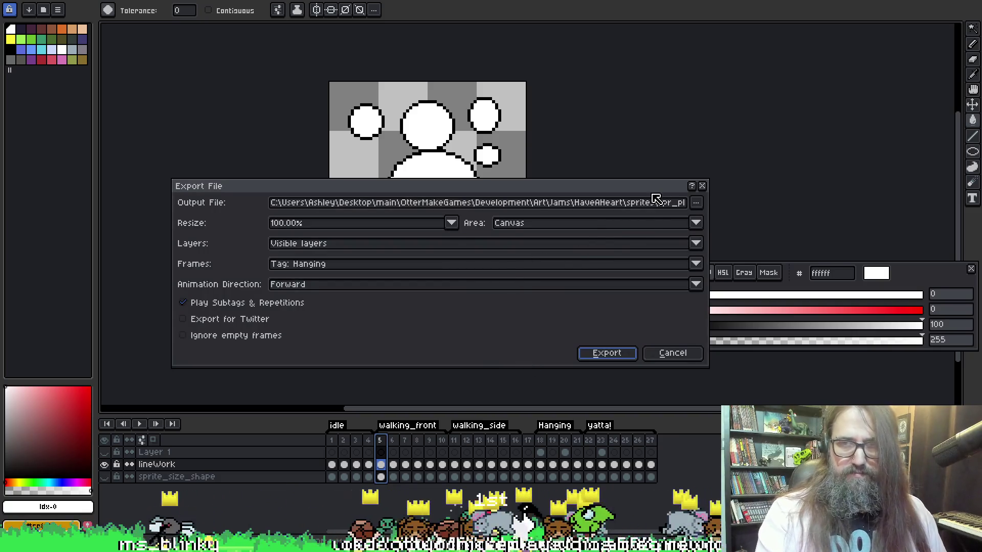
pyautogui.click(654, 203)
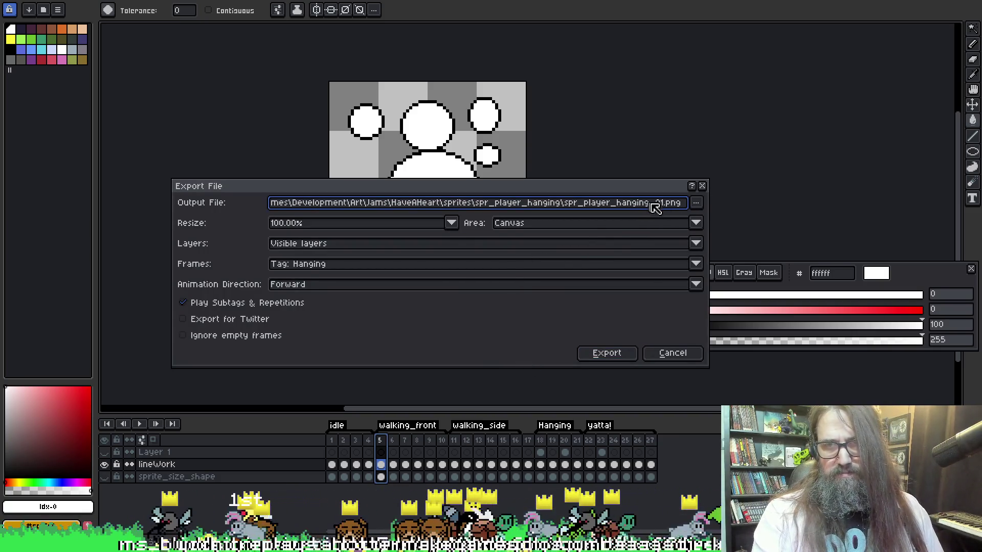
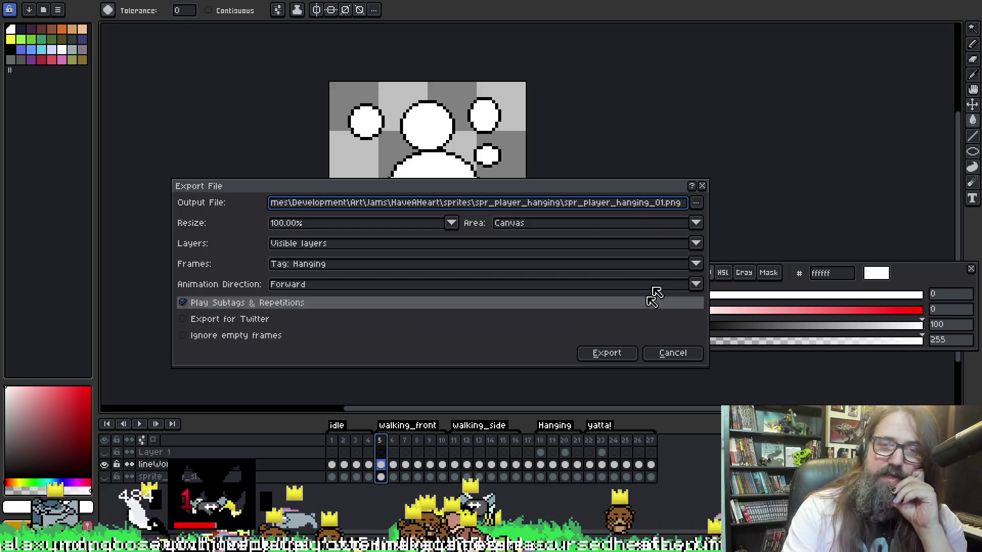
# Set the export file to spr_player_yatta_01.png in the sprites/spr_player_yatta folder.
pyautogui.click(696, 203)
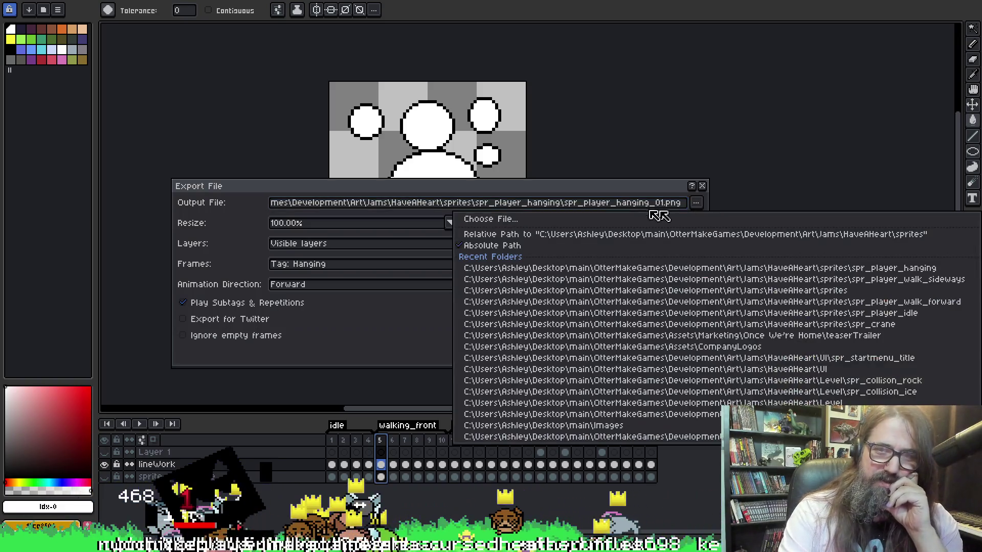
pyautogui.click(608, 219)
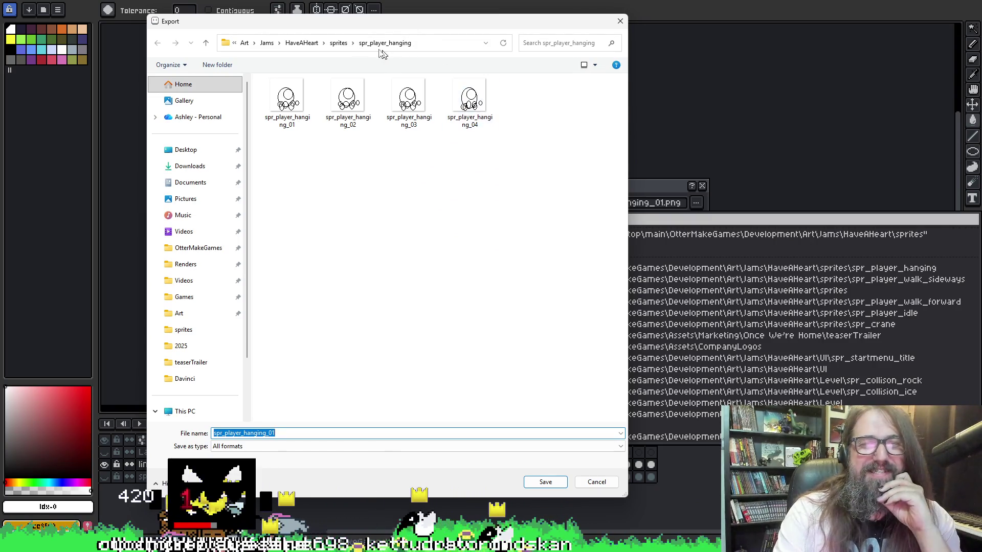
pyautogui.click(339, 44)
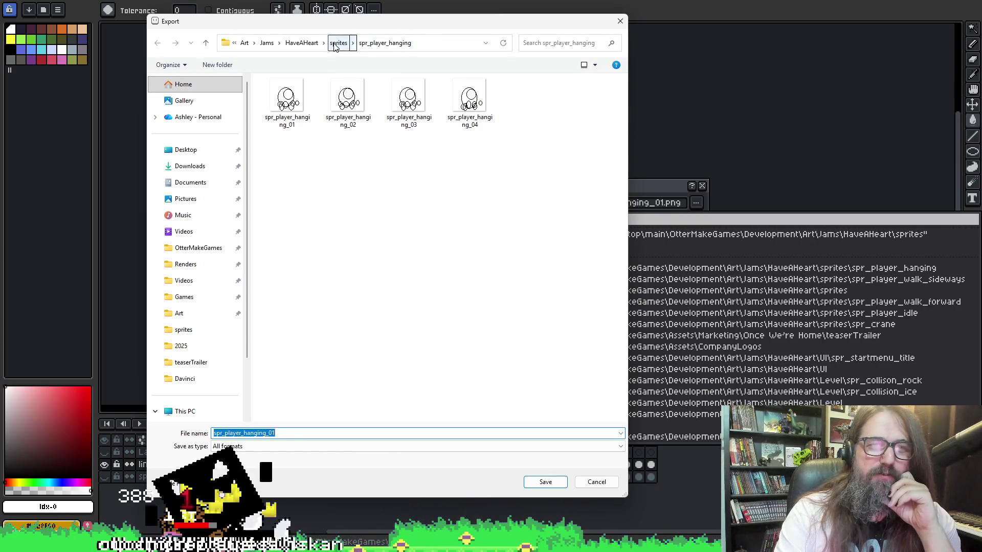
pyautogui.doubleClick(594, 111)
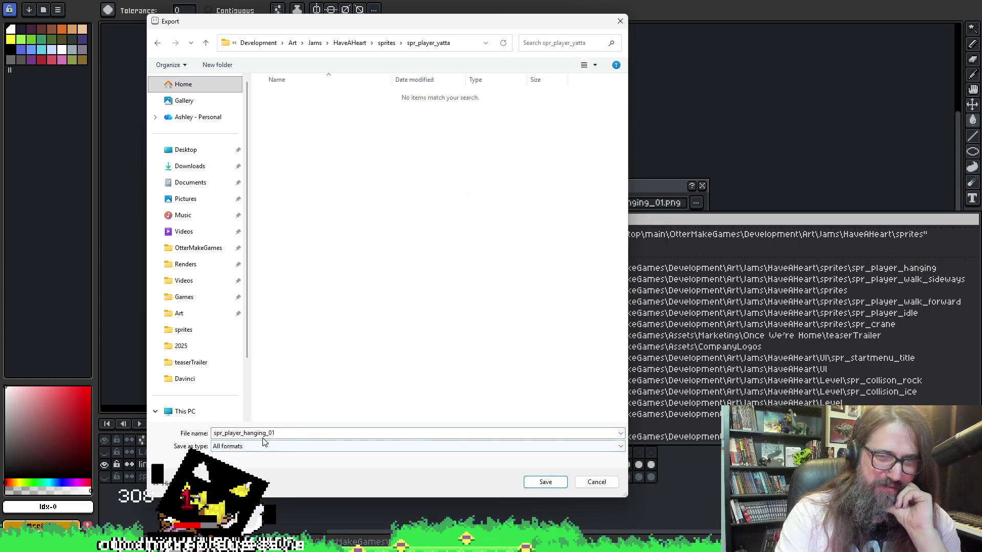
pyautogui.doubleClick(292, 435)
pyautogui.press('End')
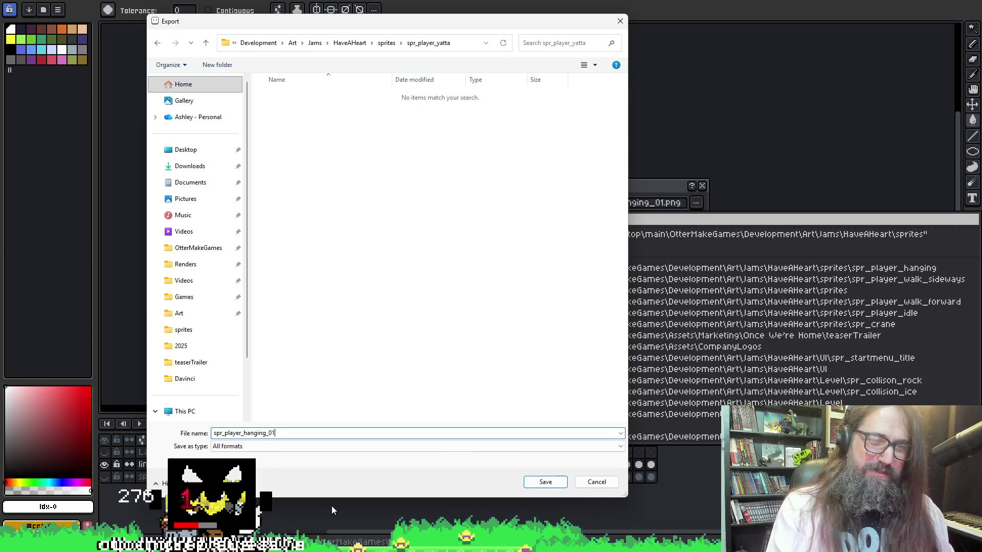
pyautogui.press('Left')
pyautogui.press('Left')
pyautogui.press('Left')
pyautogui.hotkey('shift', 'Left')
pyautogui.hotkey('shift', 'Left')
pyautogui.hotkey('shift', 'Left')
pyautogui.hotkey('shift', 'Left')
pyautogui.hotkey('shift', 'Left')
pyautogui.hotkey('shift', 'Left')
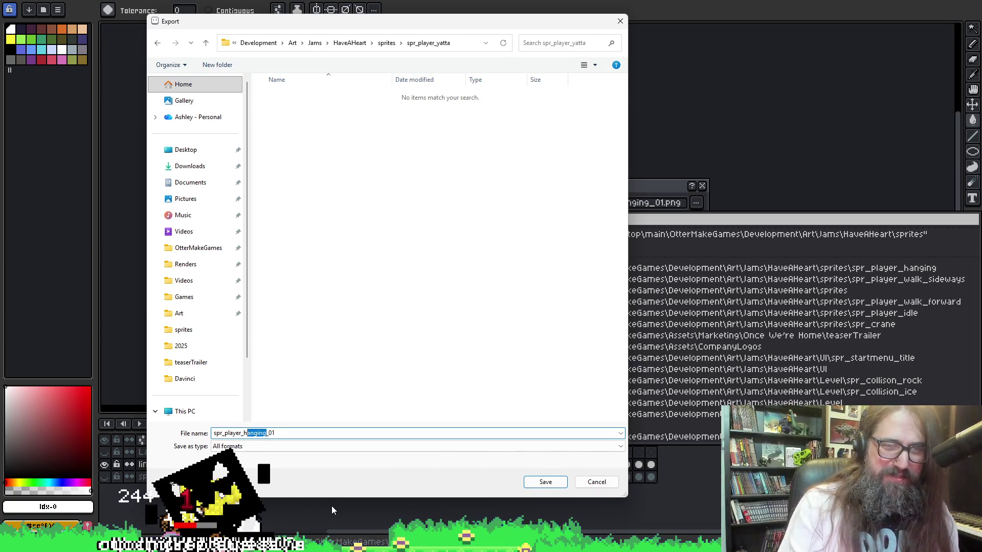
pyautogui.press('BackSpace')
pyautogui.write('yatta')
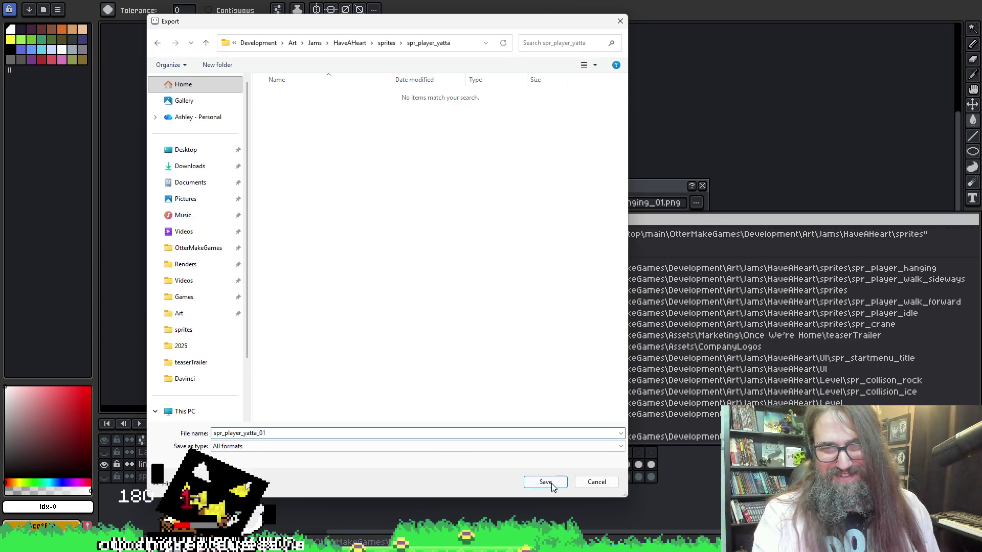
pyautogui.click(536, 483)
# Limit the frames to Tag: yatta and run the export.
pyautogui.click(381, 264)
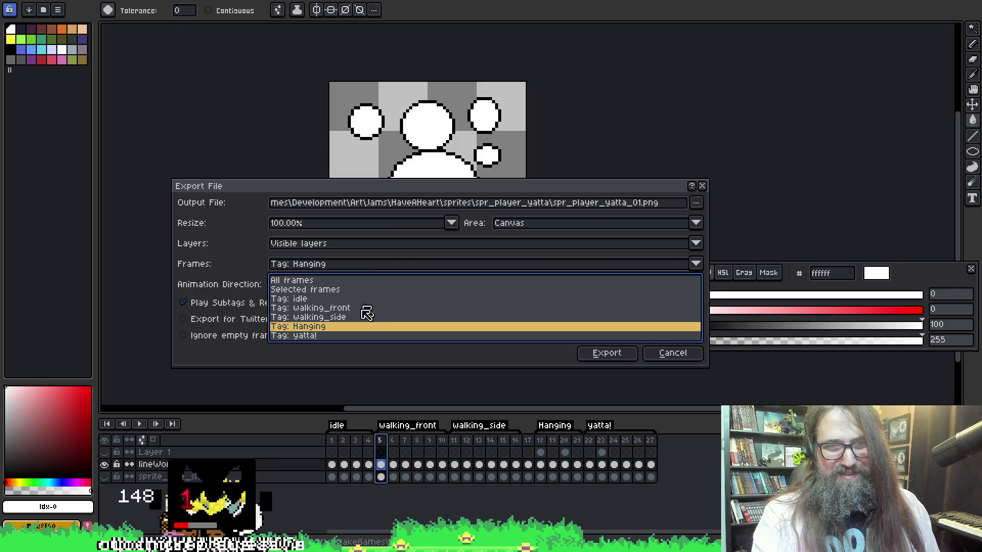
pyautogui.click(351, 339)
pyautogui.click(619, 356)
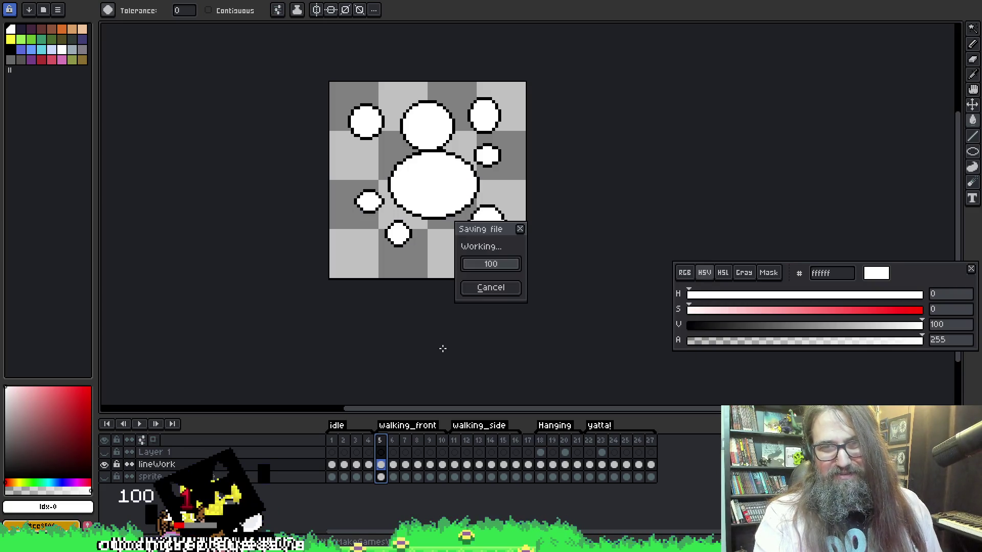
# Back in GameMaker, widen the Assets panel and select spr_player_standing_idle under Sprites > Characters.
pyautogui.moveTo(378, 544)
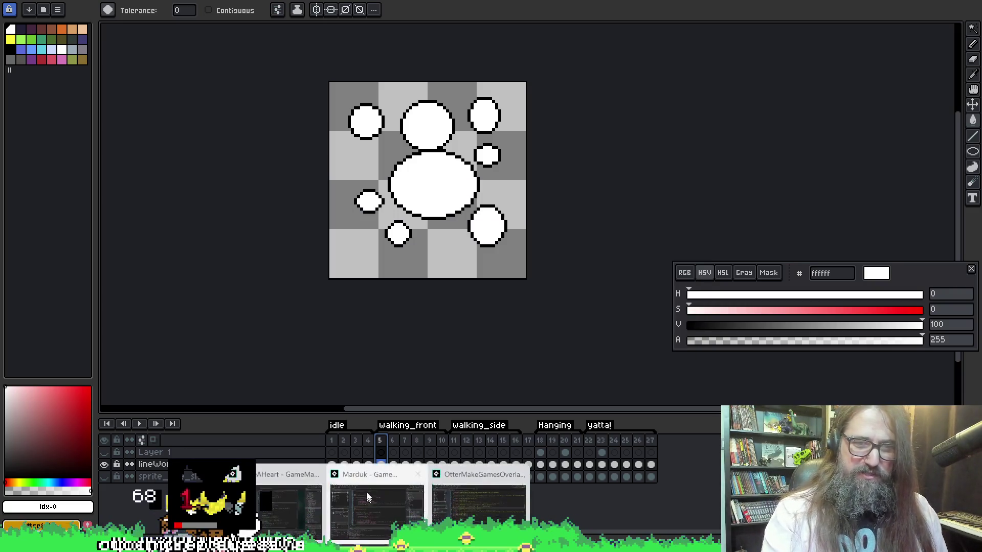
pyautogui.click(358, 460)
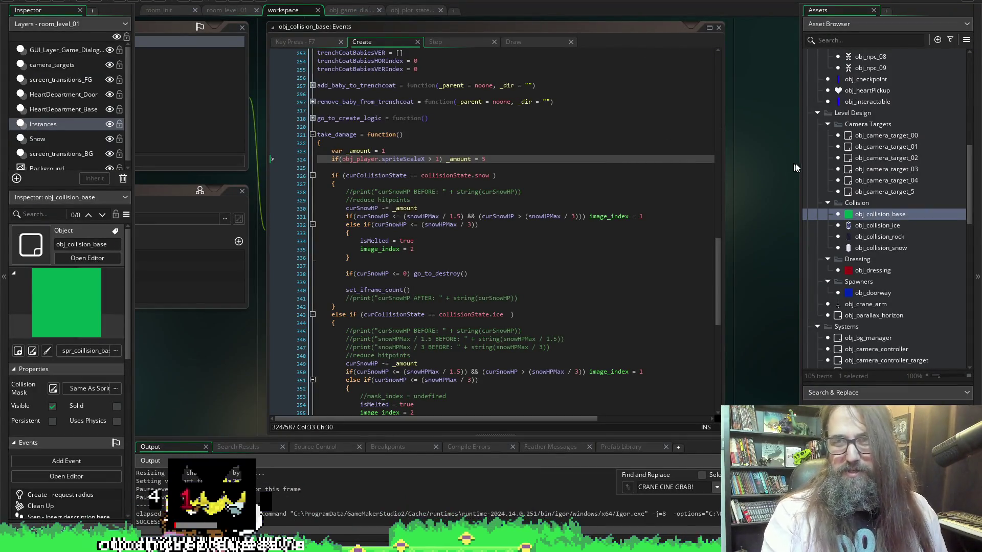
pyautogui.moveTo(799, 176); pyautogui.dragTo(729, 183)
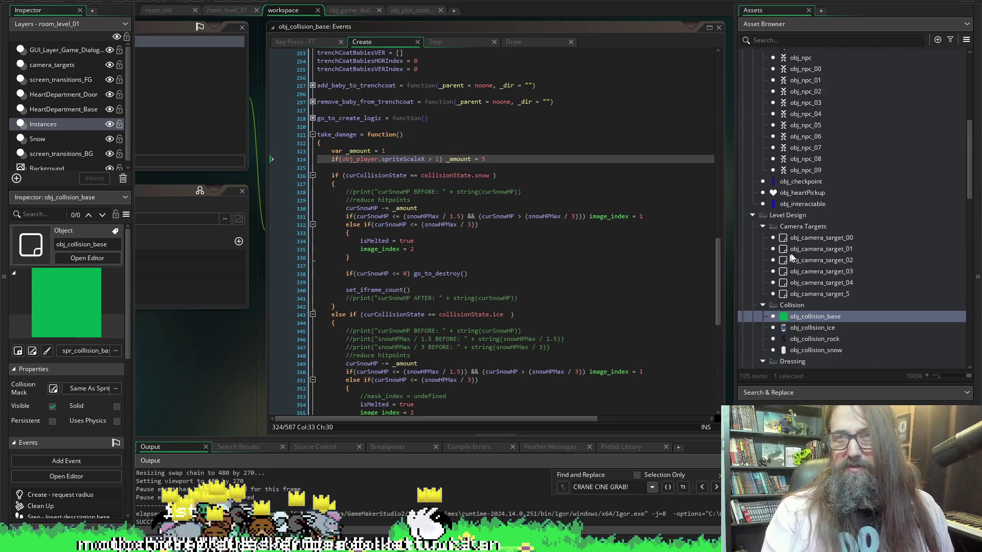
pyautogui.scroll(-10, 818, 276)
pyautogui.scroll(-7, 836, 290)
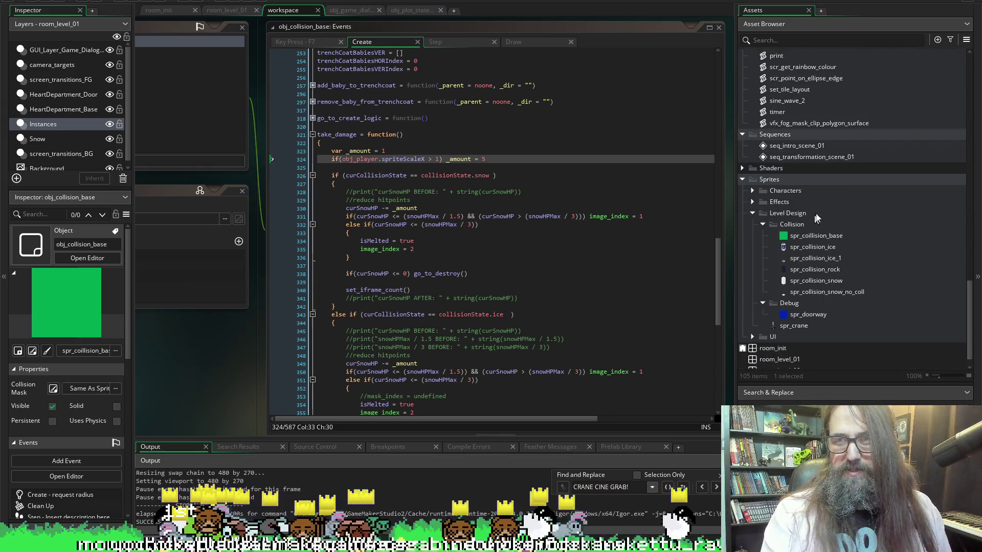
pyautogui.click(754, 171)
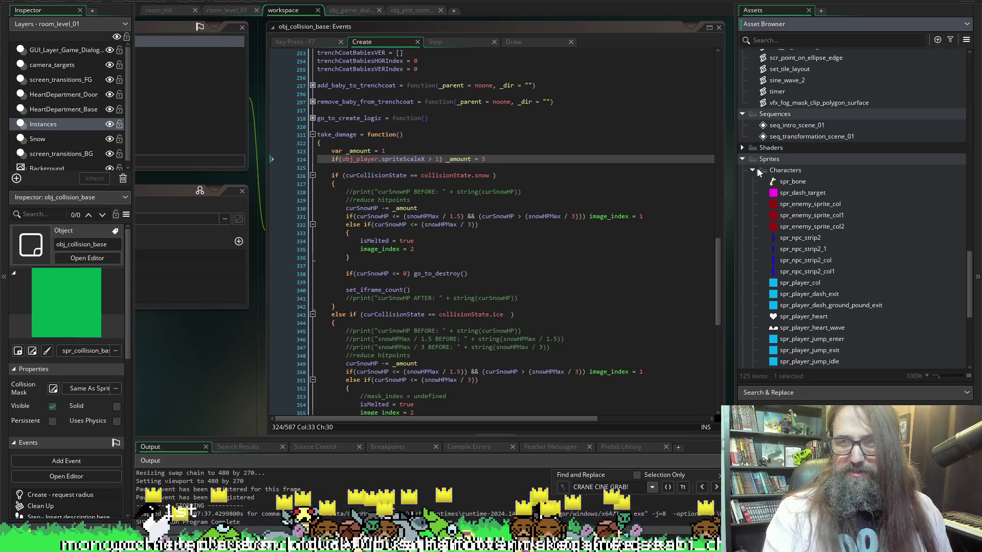
pyautogui.scroll(-4, 800, 341)
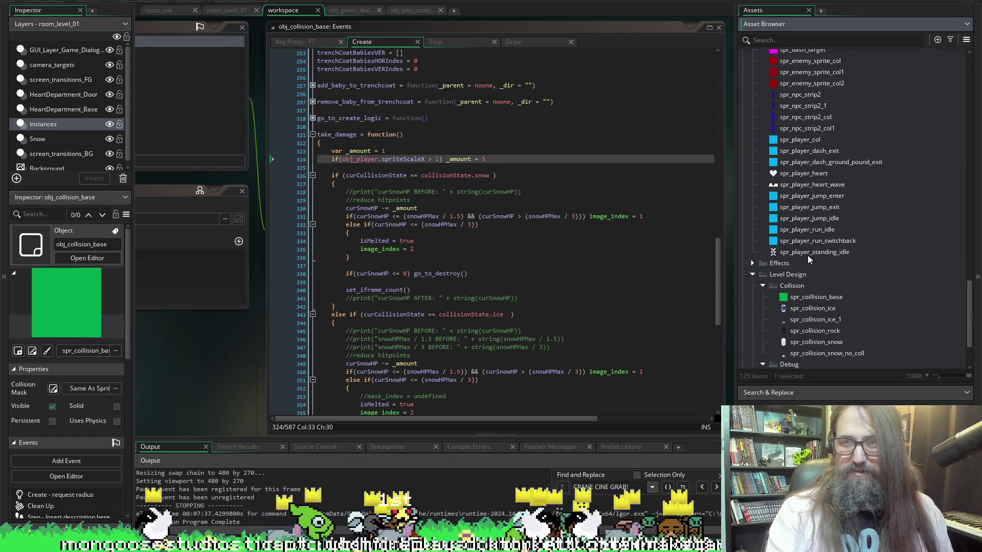
pyautogui.click(808, 253)
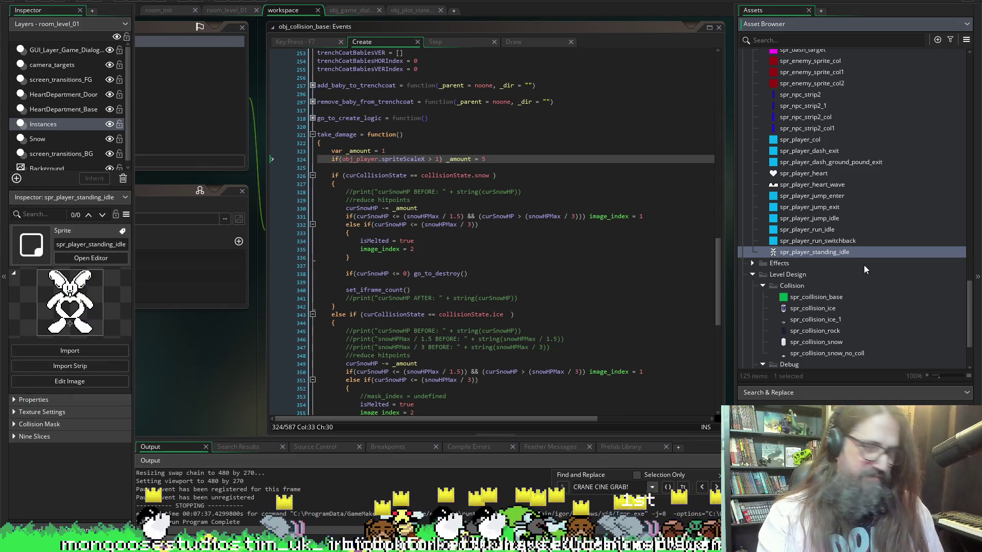
pyautogui.rightClick(805, 253)
pyautogui.rightClick(804, 254)
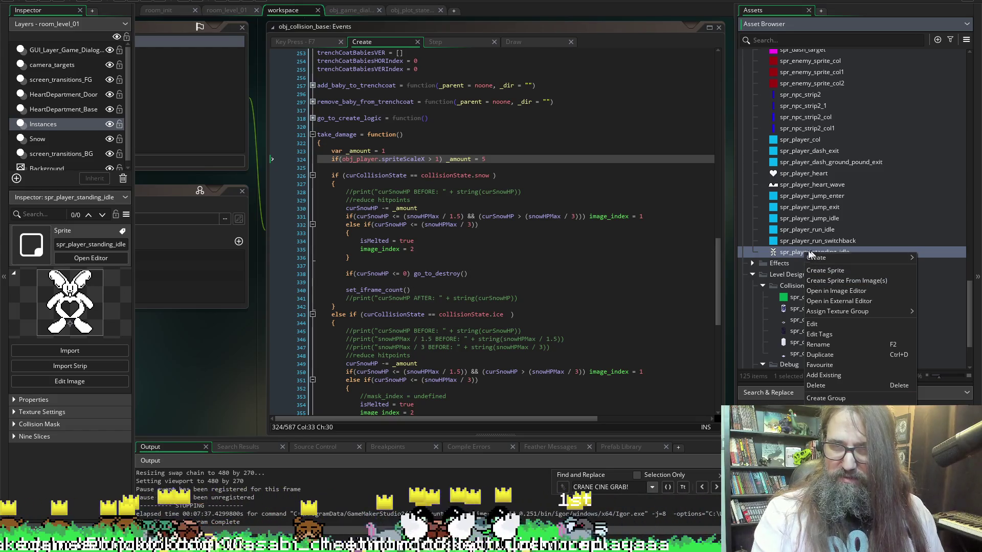
# Duplicate spr_player_standing_idle and rename the copy spr_player_walking_forward.
pyautogui.click(799, 241)
pyautogui.click(802, 242)
pyautogui.click(802, 250)
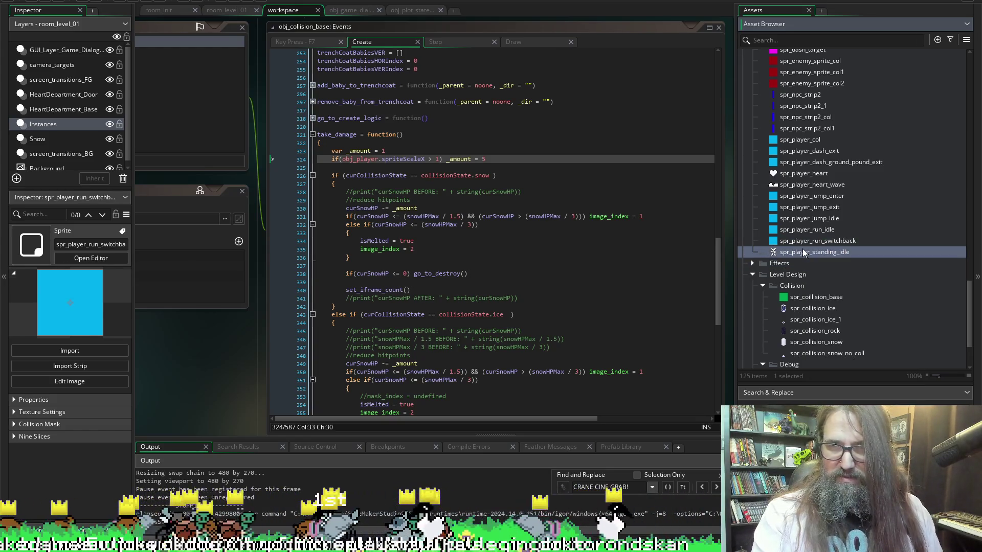
pyautogui.hotkey('ctrl', 'd')
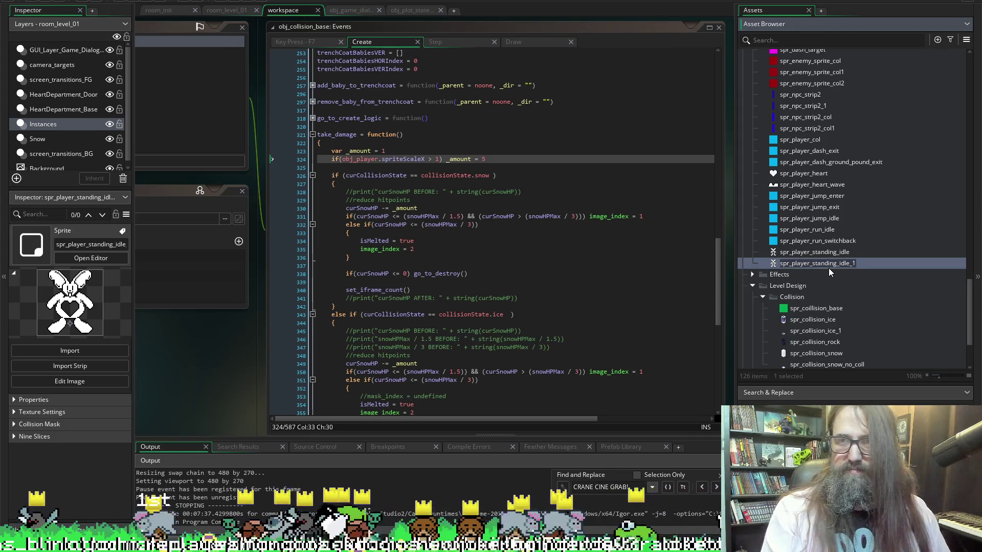
pyautogui.press('BackSpace')
pyautogui.press('BackSpace')
pyautogui.hotkey('ctrl', 'Left')
pyautogui.hotkey('ctrl', 'Left')
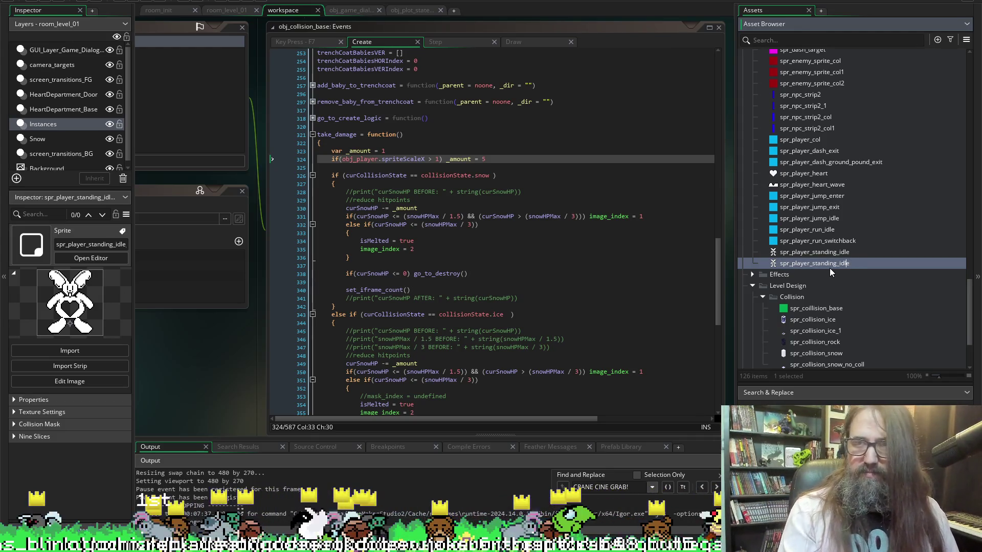
pyautogui.hotkey('shift', 'End')
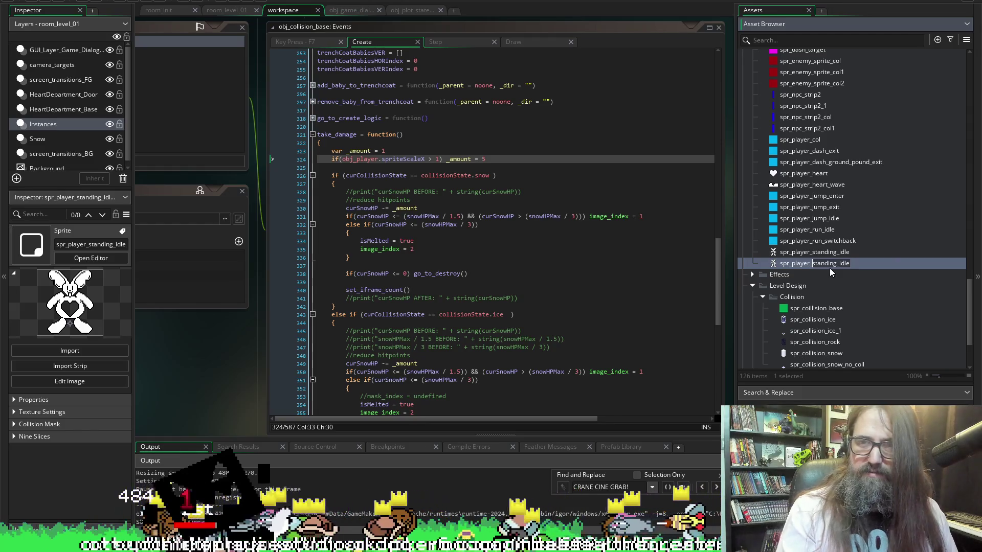
pyautogui.write('walking_forw')
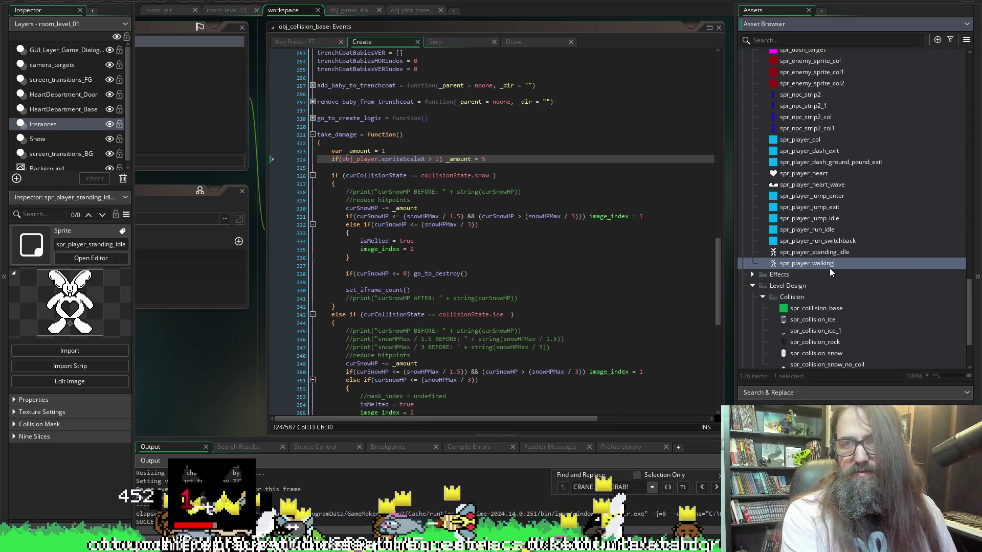
pyautogui.write('ard')
pyautogui.press('Return')
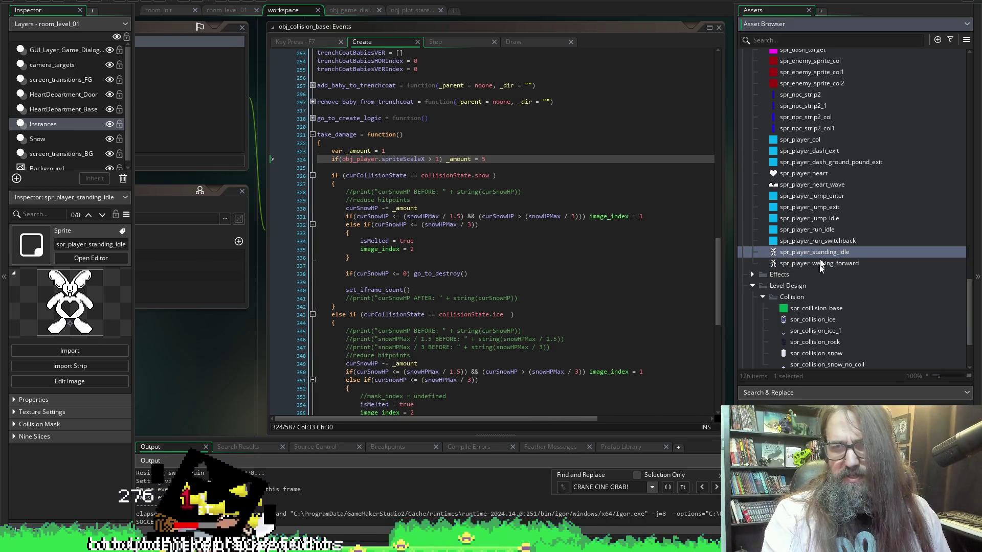
# Duplicate spr_player_walking_forward and rename the copy spr_player_walking_sidways.
pyautogui.hotkey('ctrl', 'd')
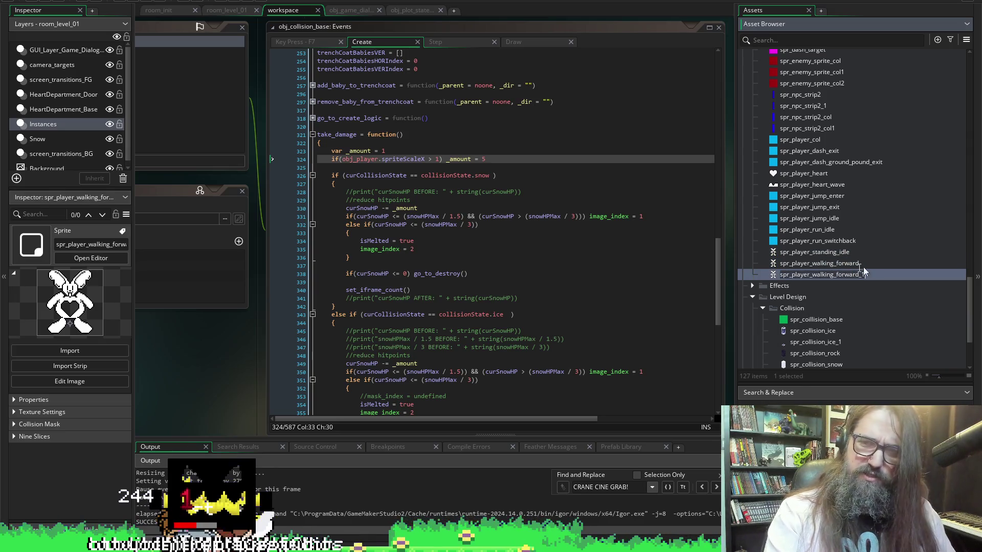
pyautogui.press('F2')
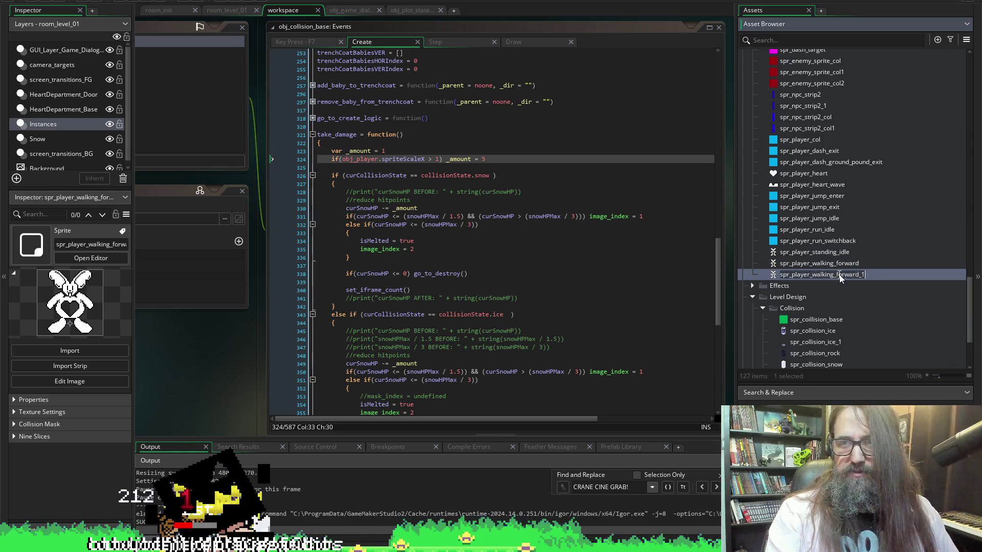
pyautogui.press('BackSpace')
pyautogui.press('BackSpace')
pyautogui.press('BackSpace')
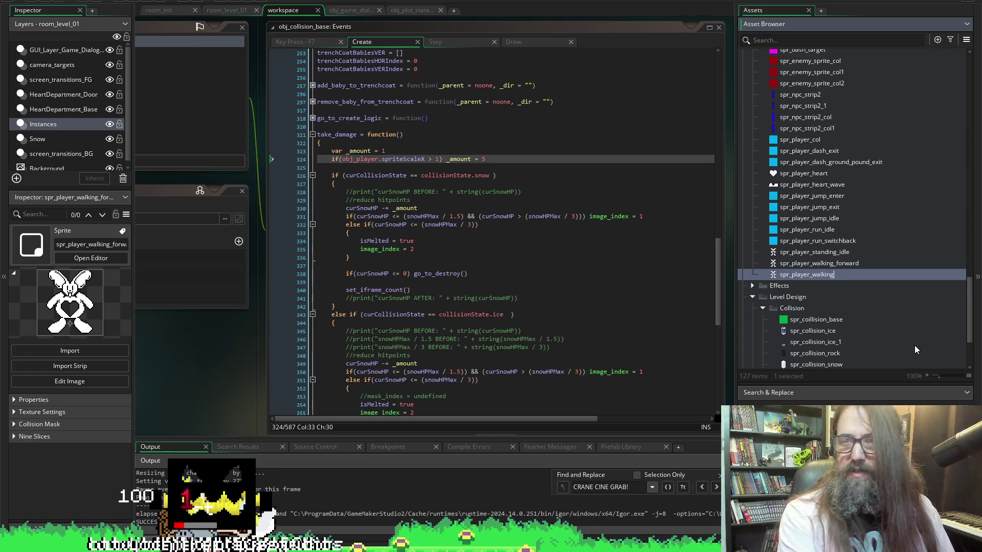
pyautogui.write('_sw')
pyautogui.press('BackSpace')
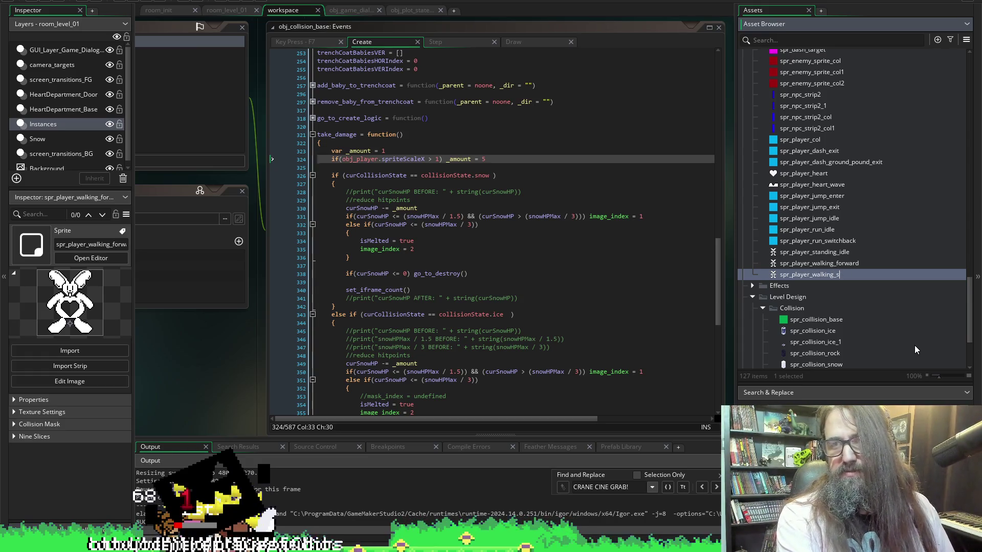
pyautogui.write('idways')
pyautogui.press('Return')
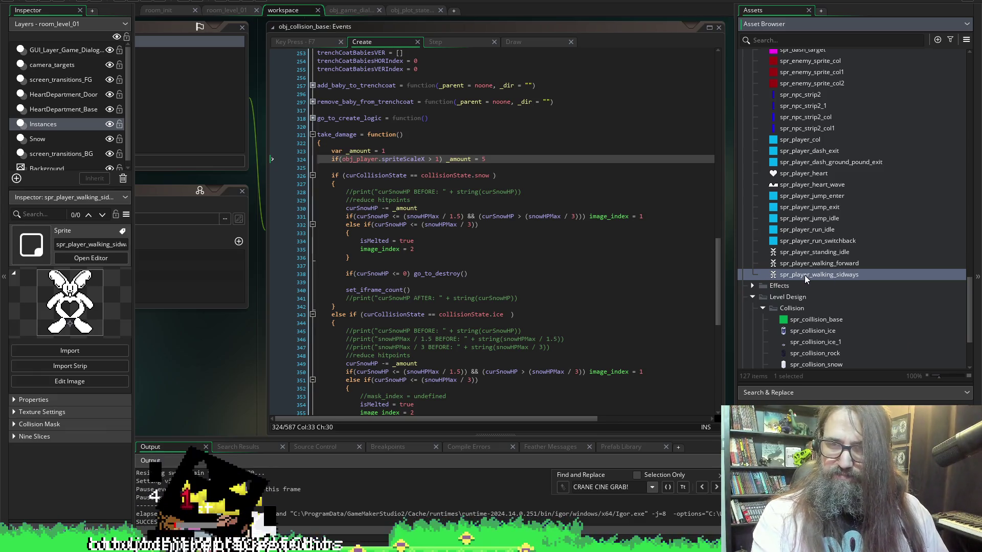
# Duplicate spr_player_walking_sidways and name the copy spr_player_hanging.
pyautogui.hotkey('ctrl', 'd')
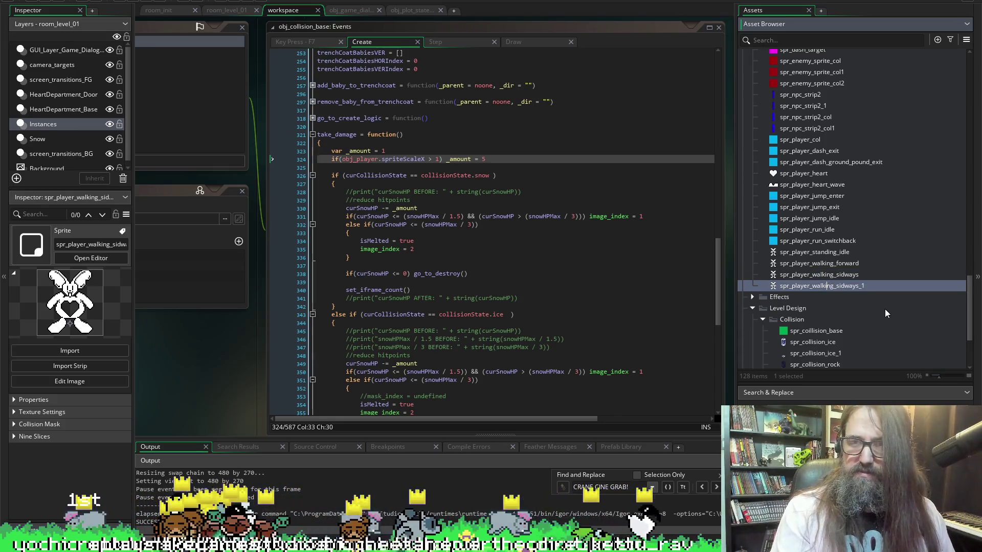
pyautogui.hotkey('shift', 'End')
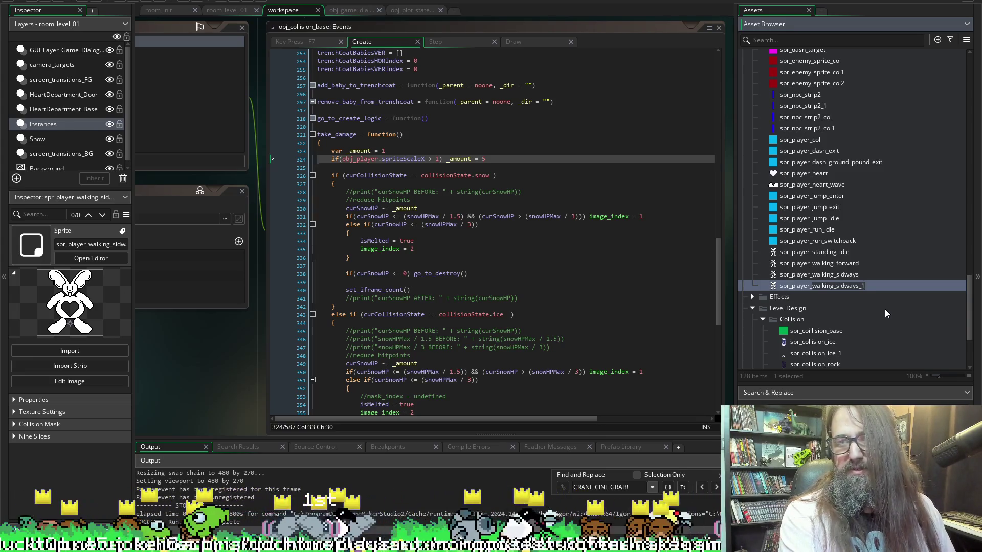
pyautogui.write('h')
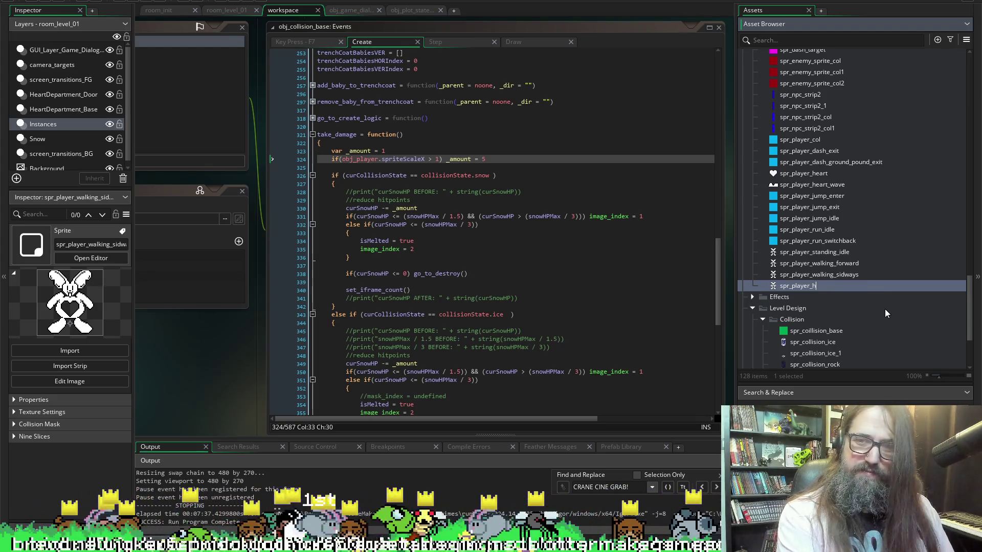
pyautogui.write('anging')
pyautogui.press('Return')
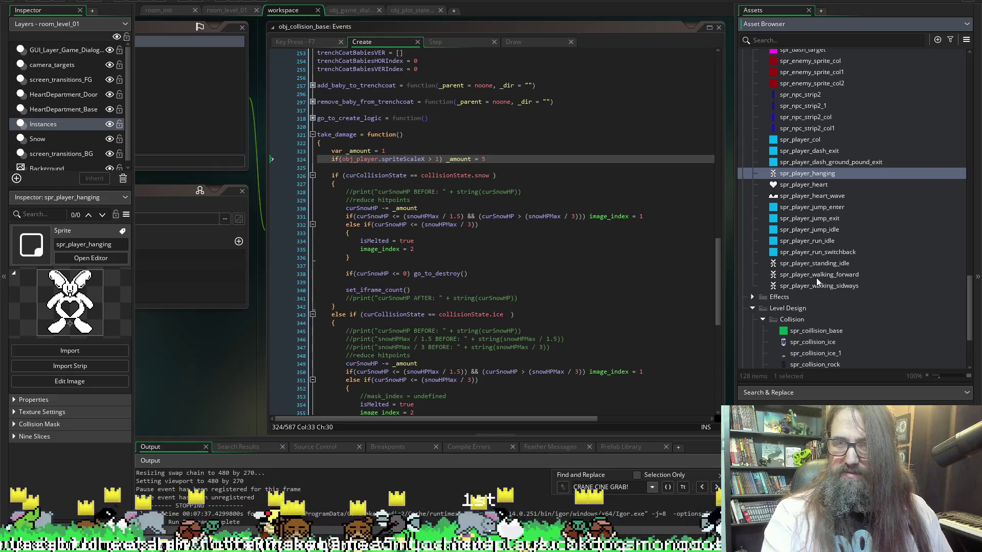
# Duplicate spr_player_walking_sidways again and name the copy spr_player_yatta.
pyautogui.click(816, 277)
pyautogui.click(845, 287)
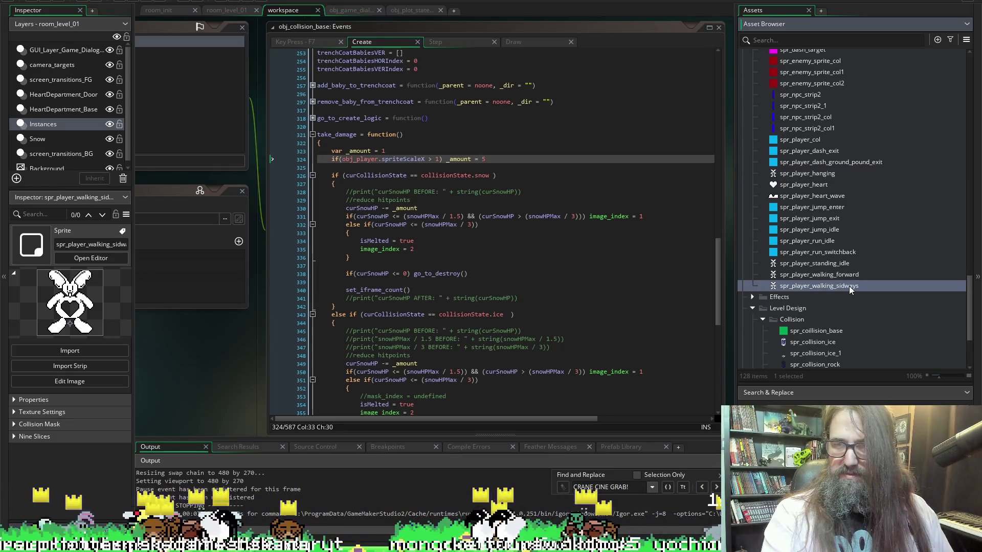
pyautogui.hotkey('ctrl', 'd')
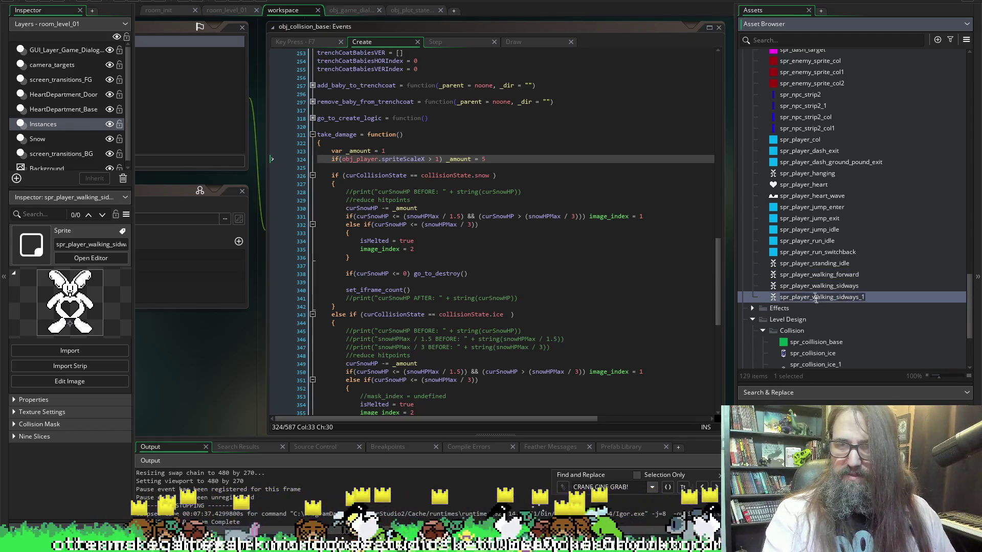
pyautogui.press('End')
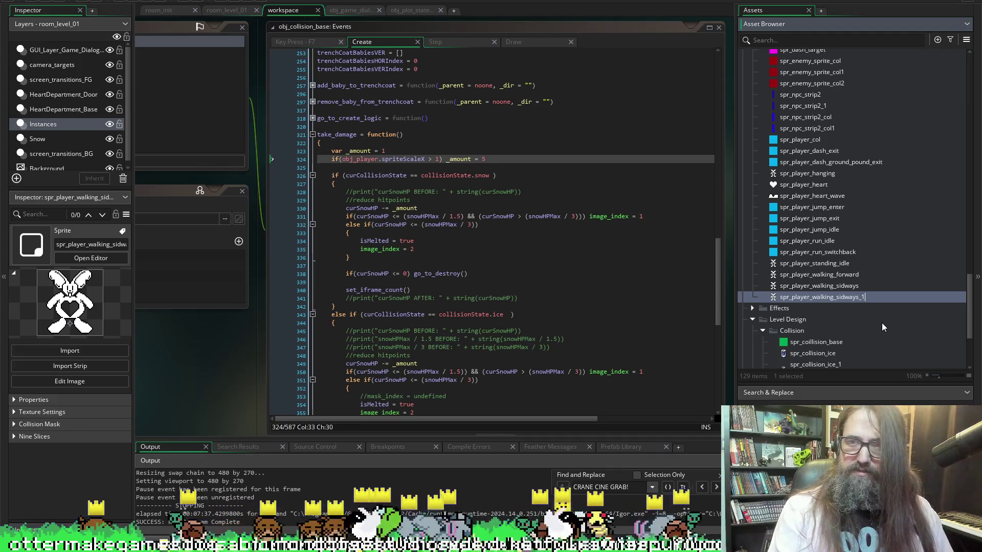
pyautogui.press('Left')
pyautogui.press('Left')
pyautogui.press('Left')
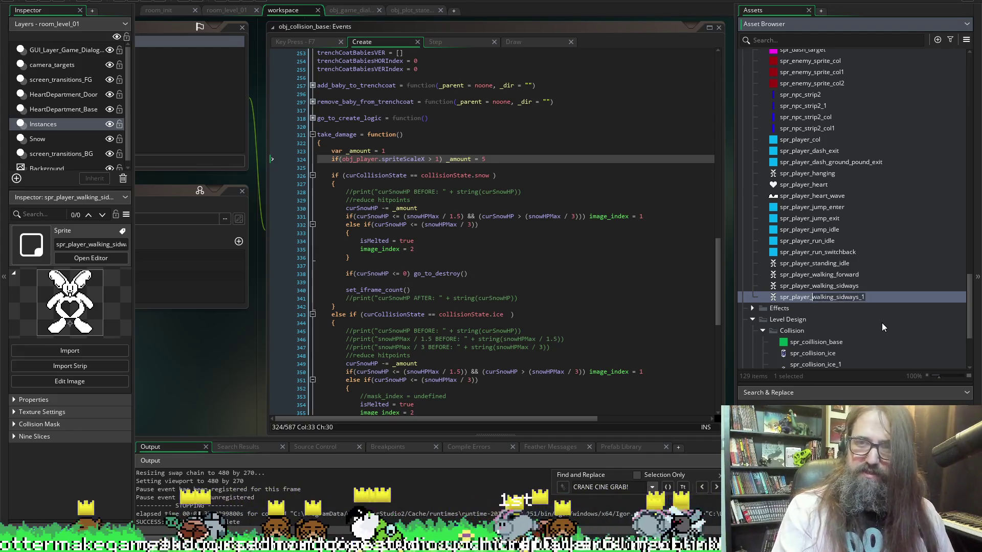
pyautogui.hotkey('shift', 'End')
pyautogui.write('_yatta')
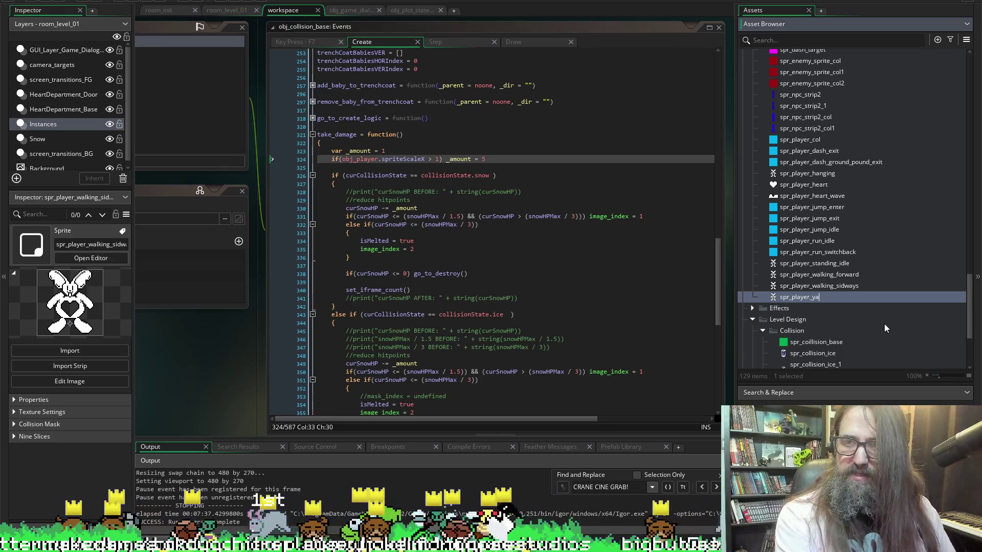
pyautogui.press('Return')
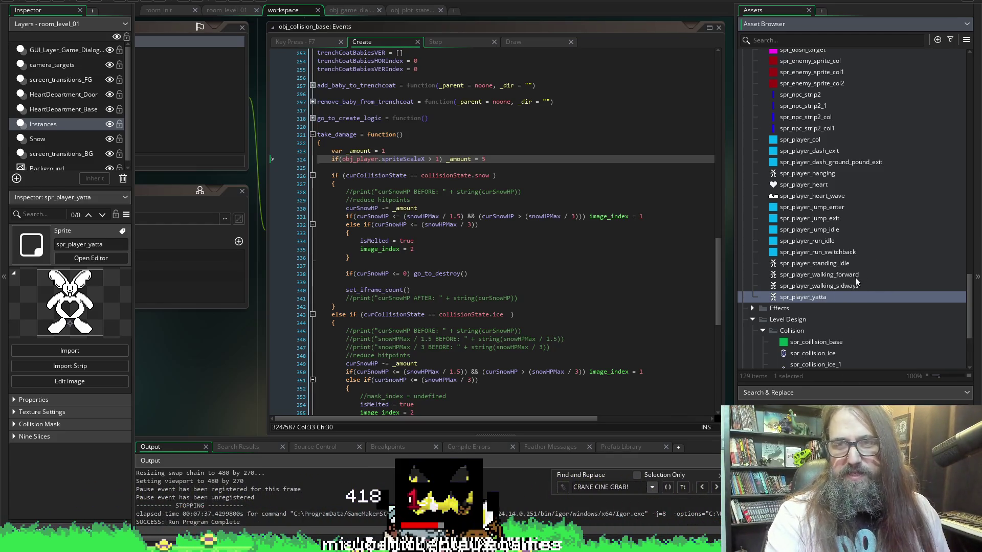
# Open spr_player_walking_forward in the Sprite Editor to view its six blob frames.
pyautogui.doubleClick(854, 277)
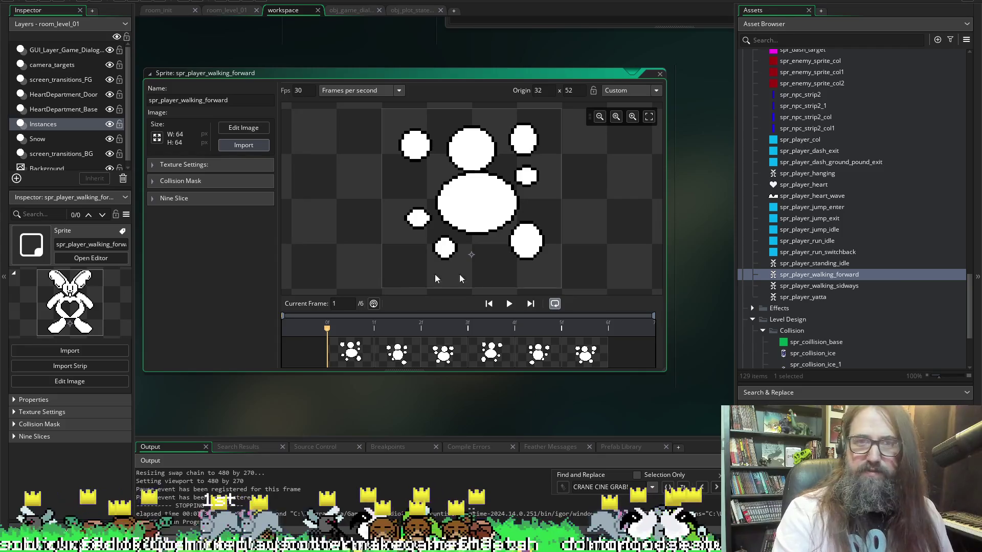
# Change spr_player_walking_forward's speed from 30 to 11 frames per second and preview the playback.
pyautogui.click(510, 304)
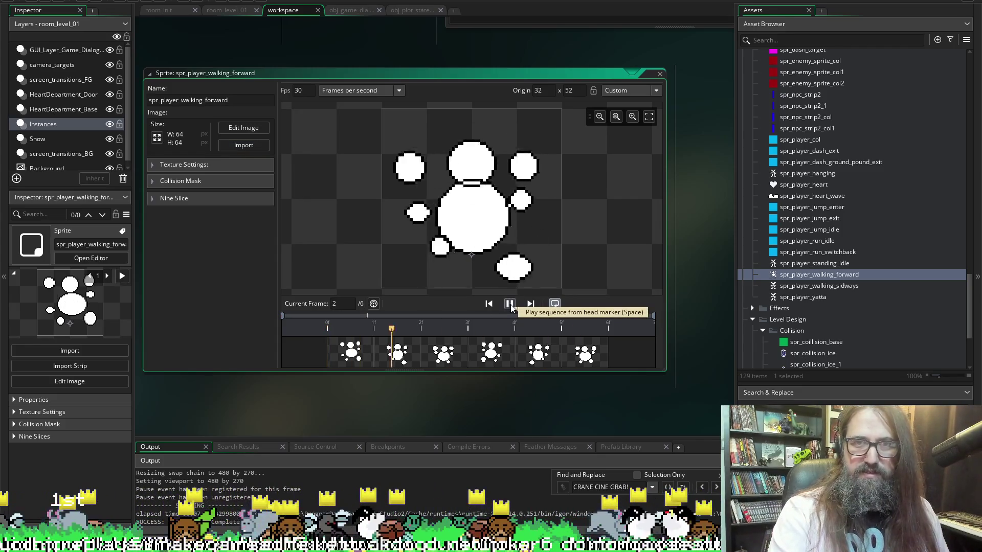
pyautogui.click(322, 91)
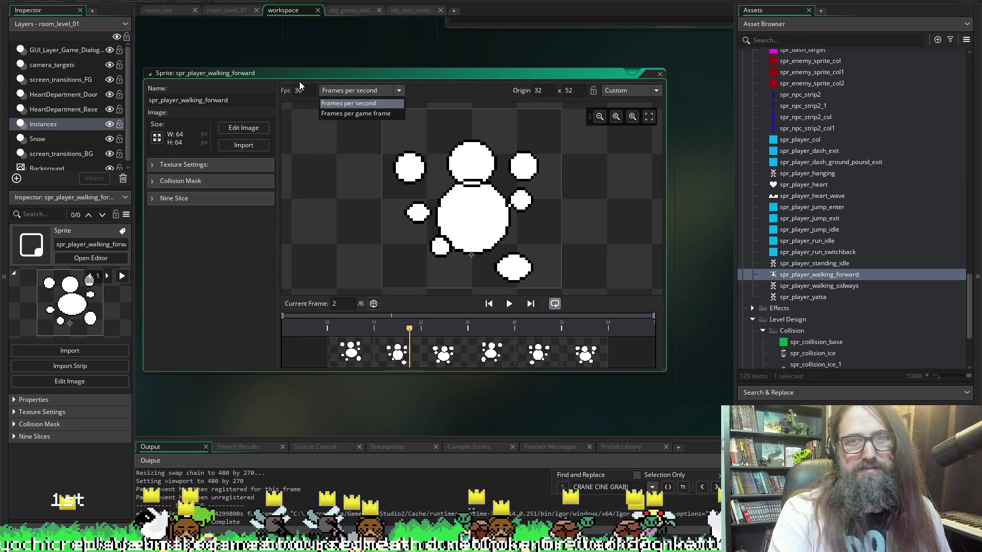
pyautogui.click(313, 92)
pyautogui.click(313, 92)
pyautogui.write('15')
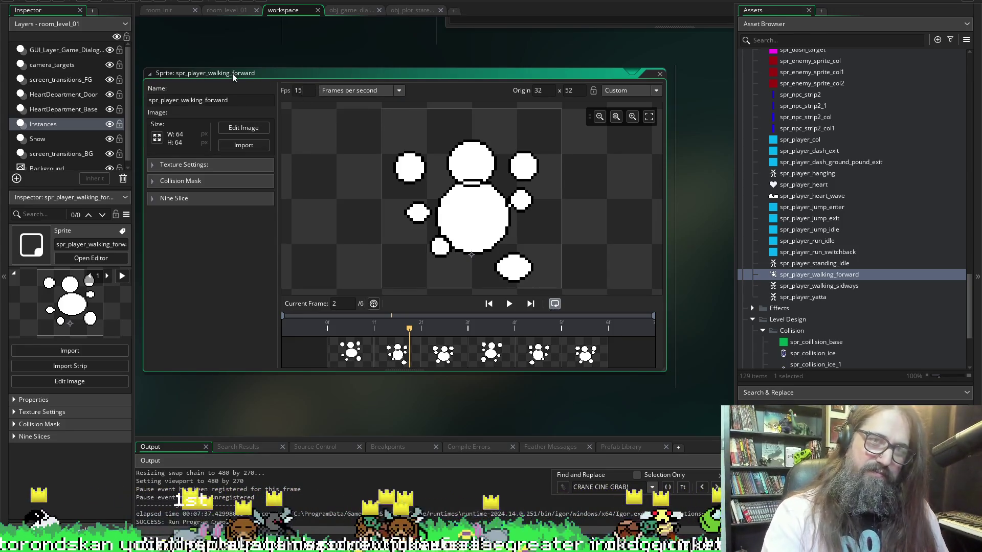
pyautogui.click(509, 304)
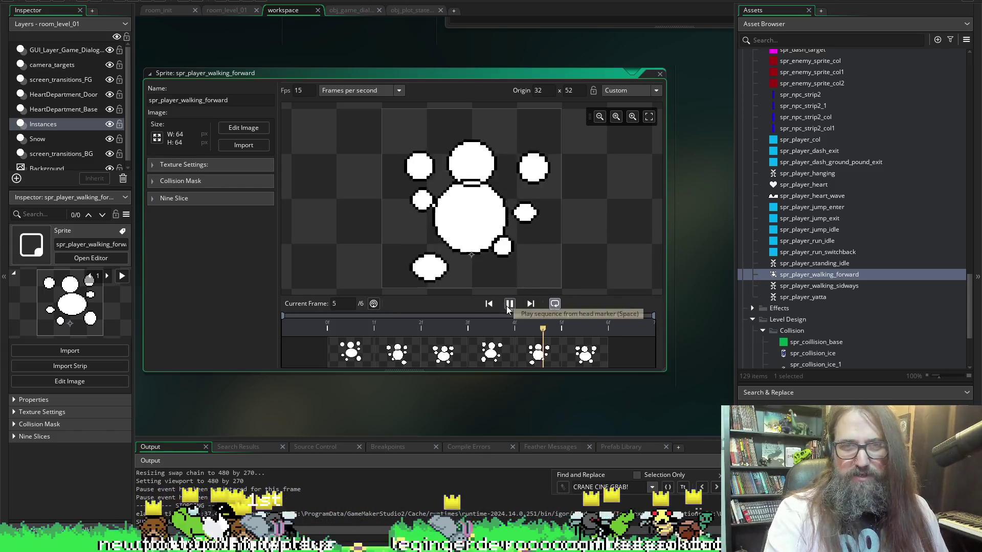
pyautogui.click(506, 305)
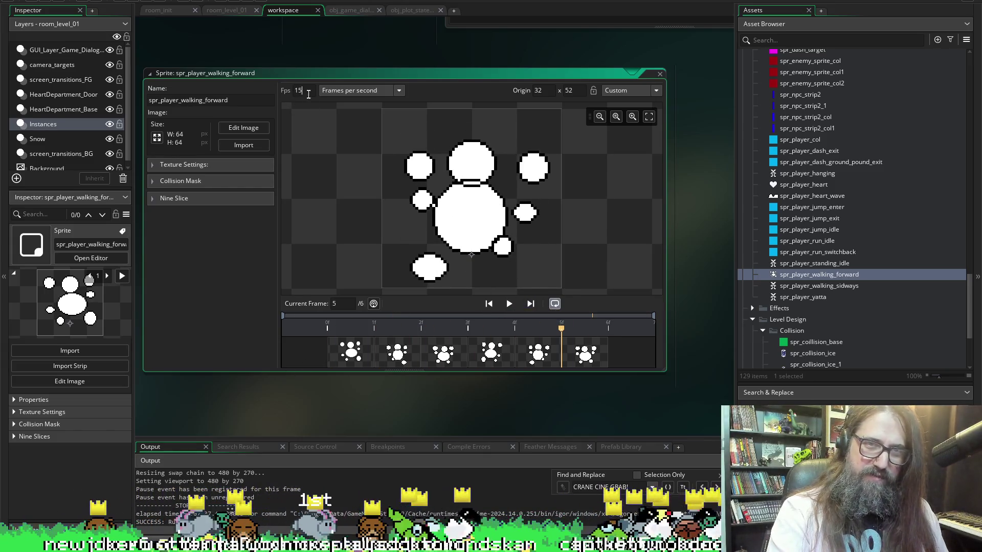
pyautogui.press('BackSpace')
pyautogui.write('1')
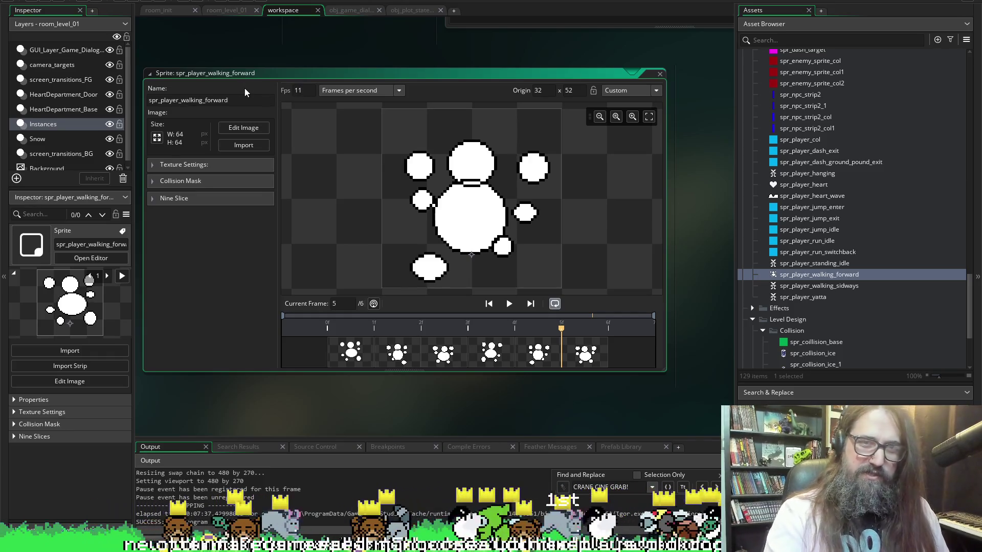
pyautogui.click(510, 304)
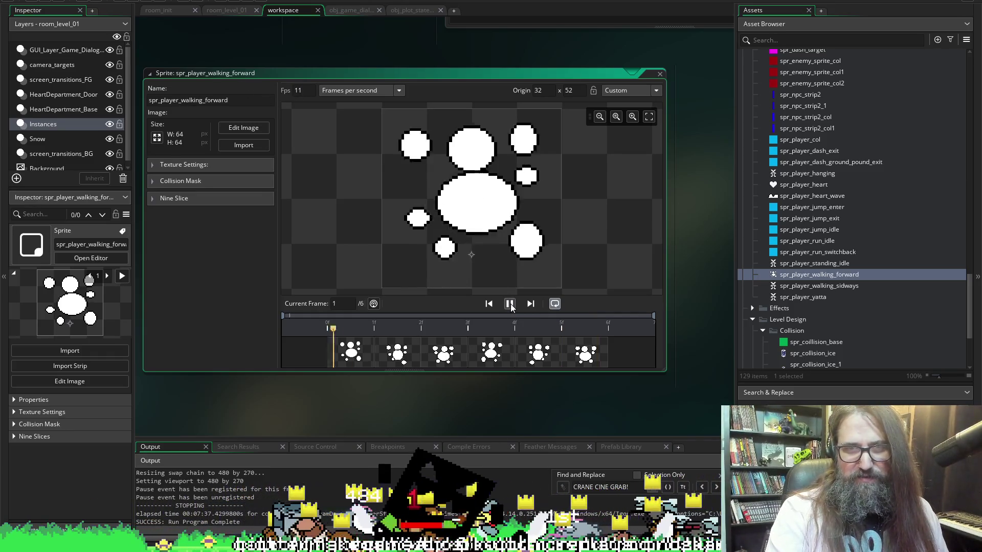
pyautogui.click(510, 303)
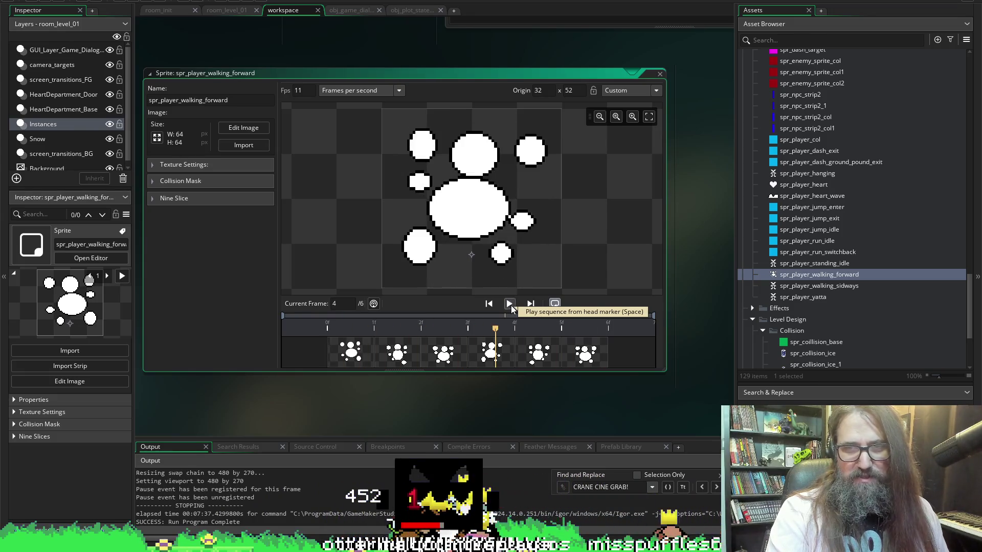
pyautogui.click(791, 289)
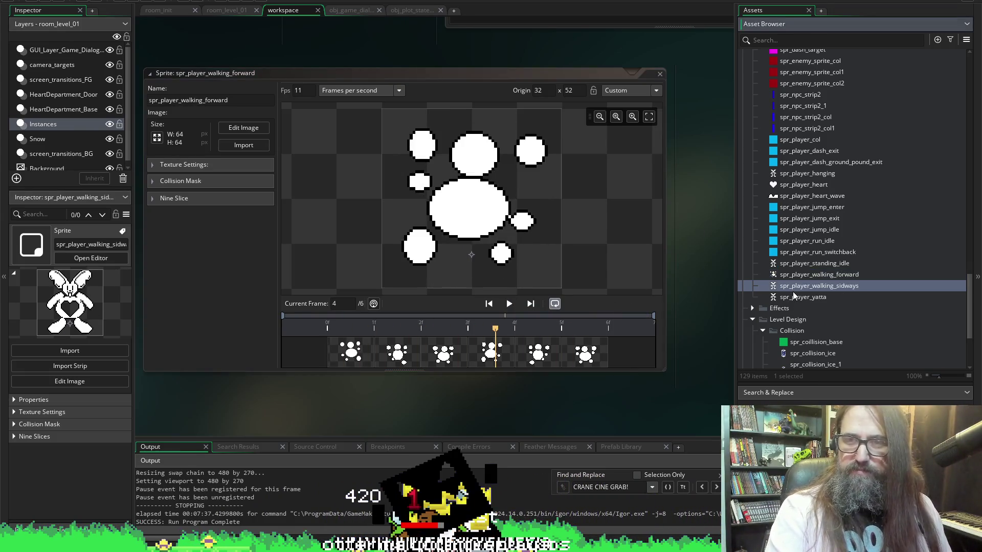
# Import six blob frames into spr_player_walking_sidways and set its speed to 11 fps.
pyautogui.doubleClick(793, 294)
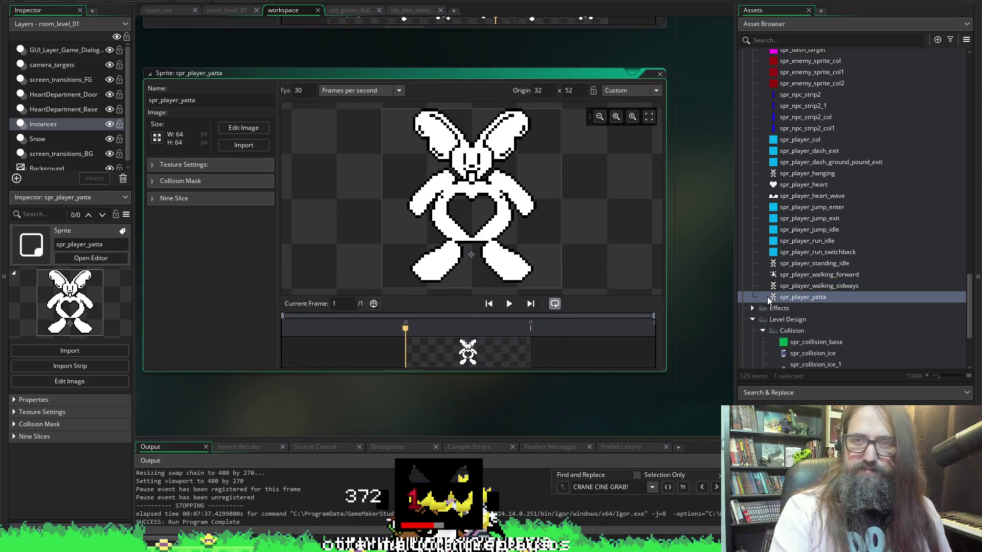
pyautogui.doubleClick(787, 285)
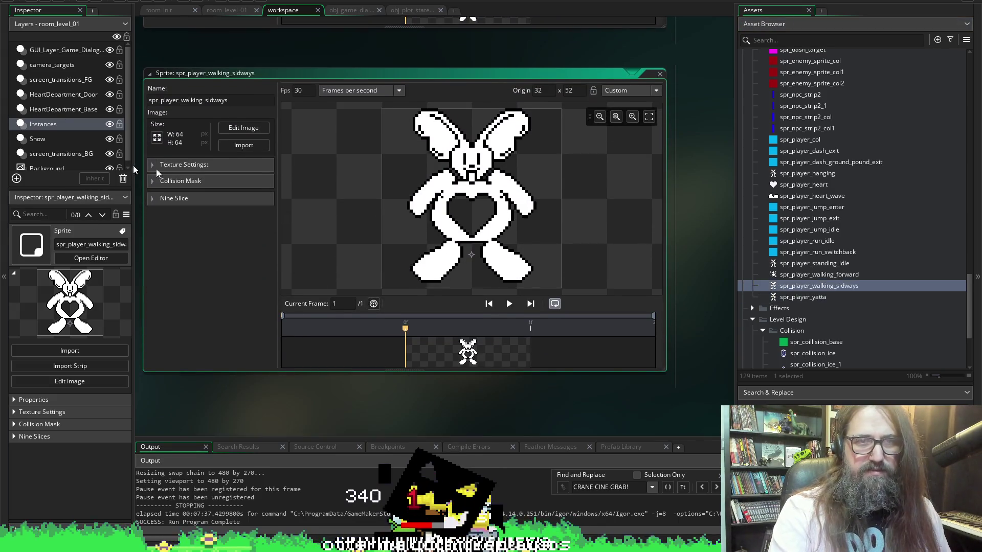
pyautogui.click(245, 143)
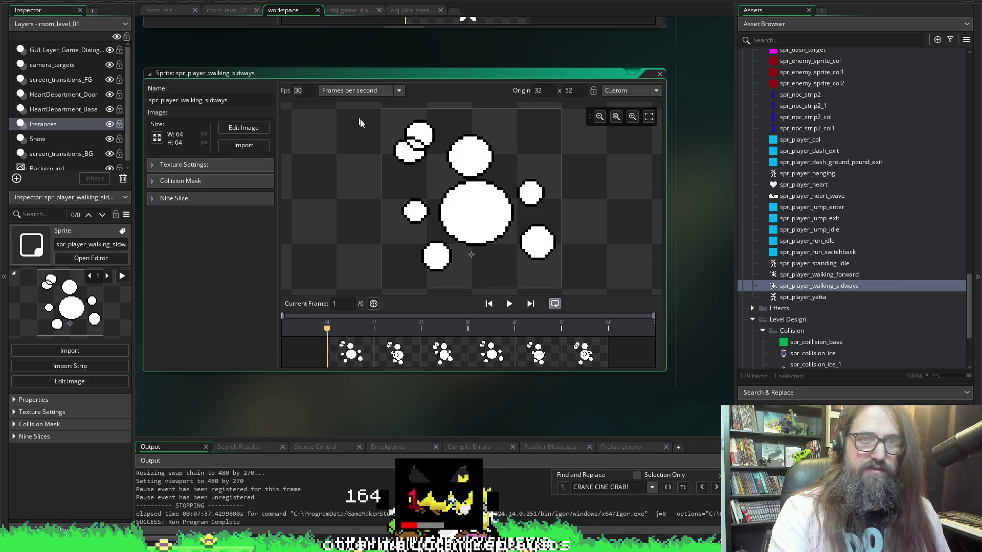
pyautogui.write('11')
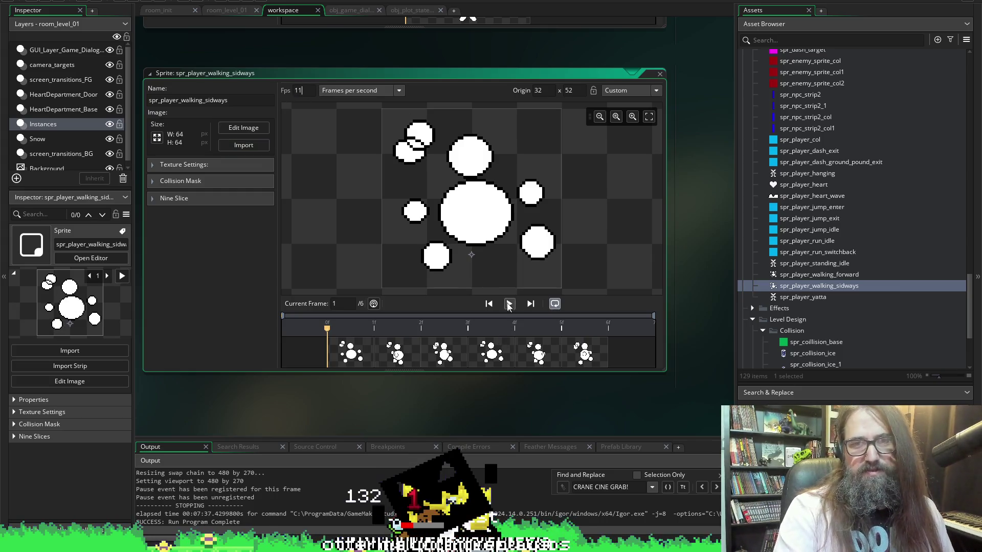
# Preview the sideways walk, then import six new frames into spr_player_yatta.
pyautogui.click(509, 304)
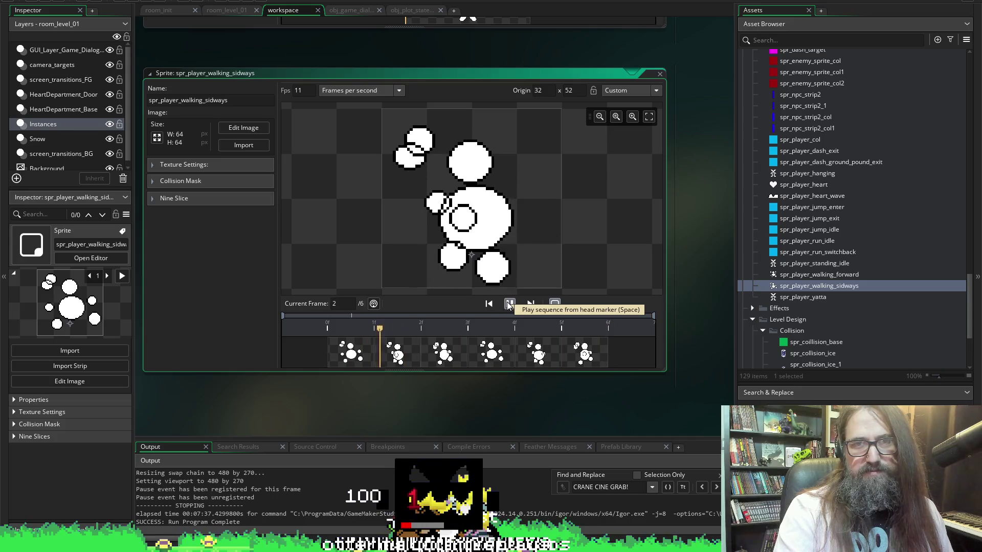
pyautogui.click(509, 304)
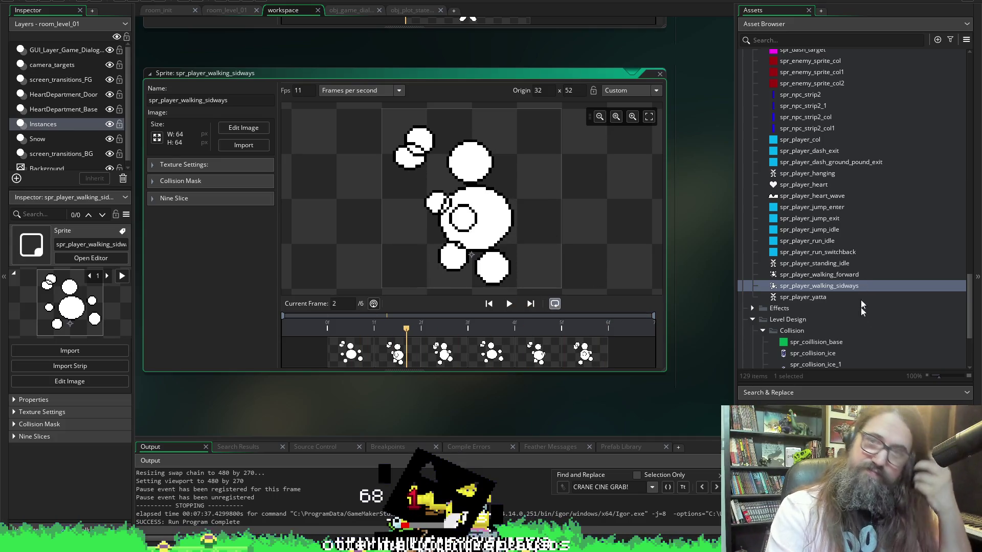
pyautogui.doubleClick(844, 297)
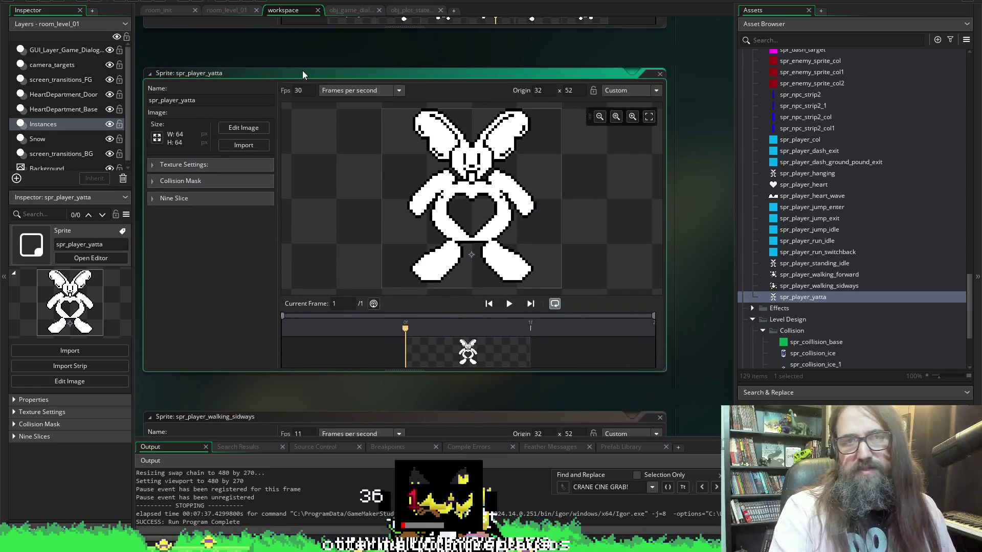
pyautogui.click(243, 145)
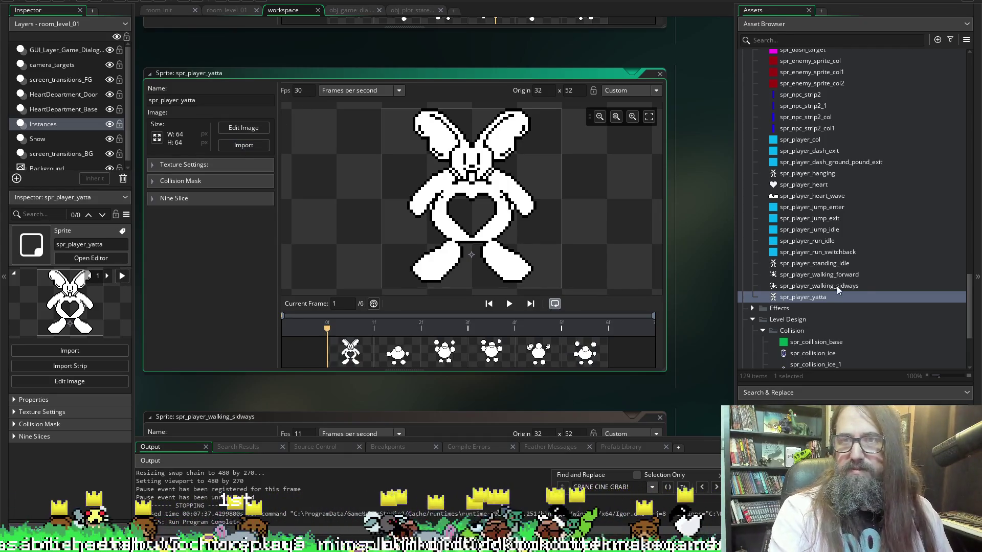
# Import the four hanging blob frames into spr_player_hanging in the Sprite Editor.
pyautogui.scroll(3, 828, 276)
pyautogui.doubleClick(806, 234)
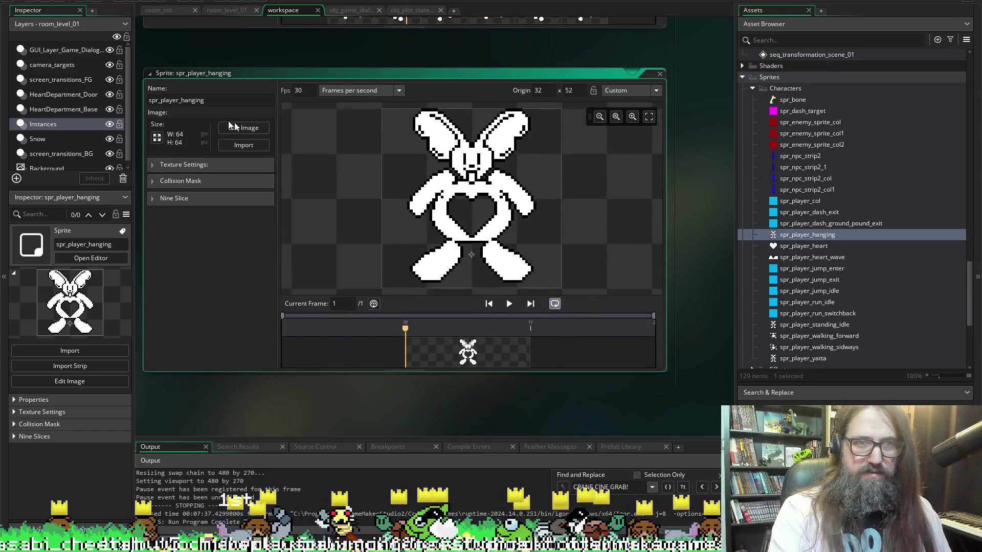
pyautogui.click(245, 146)
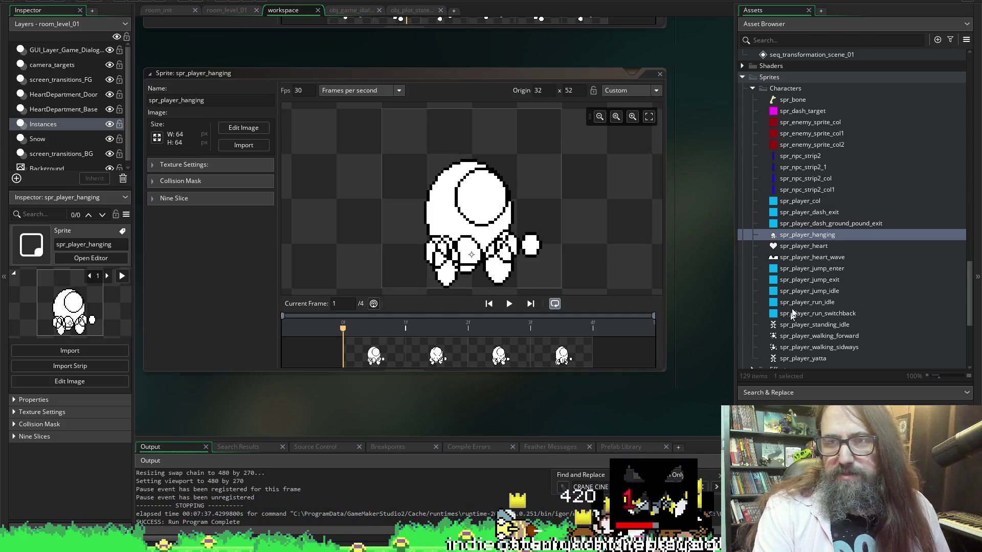
# Open obj_player from the Asset Browser and switch to its Create event code.
pyautogui.scroll(-2, 801, 322)
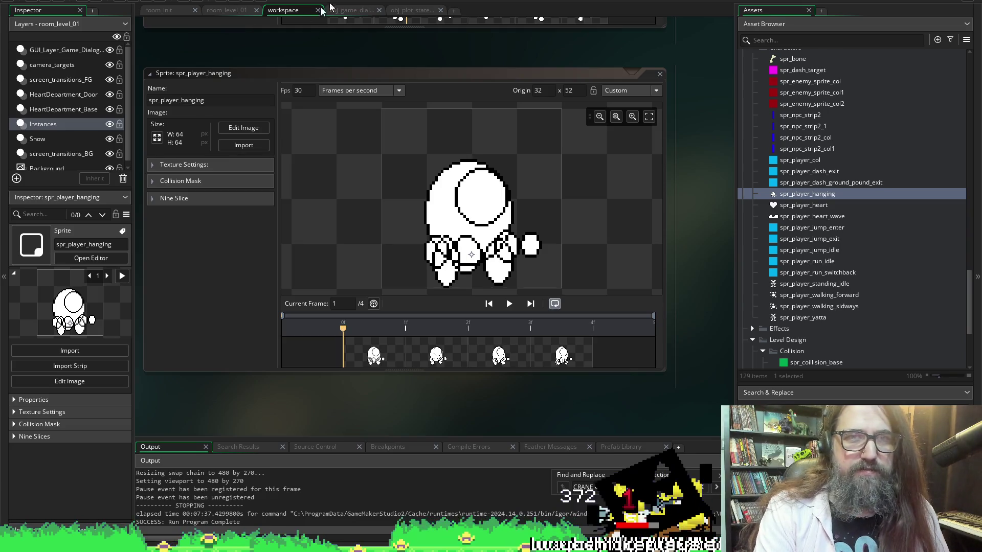
pyautogui.scroll(15, 807, 210)
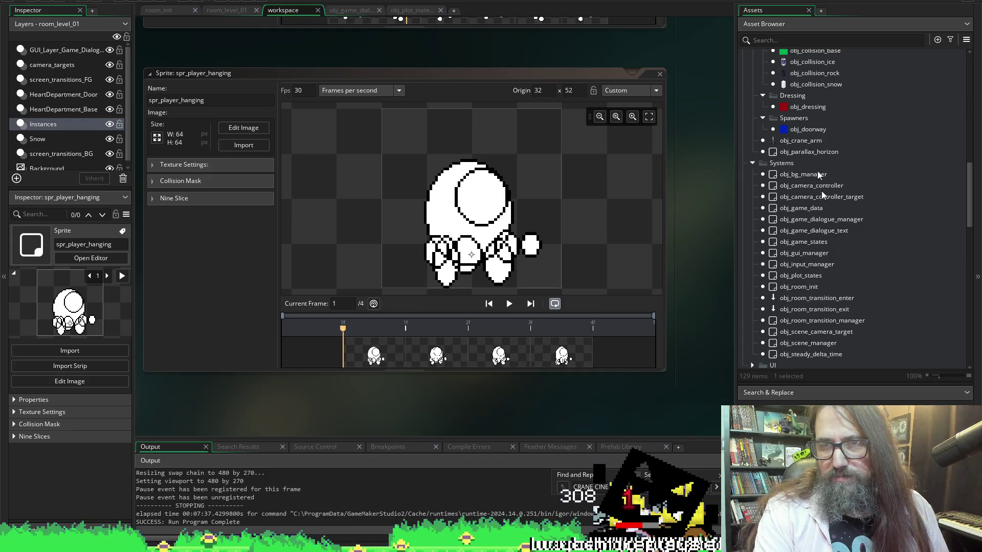
pyautogui.click(810, 131)
pyautogui.scroll(1, 823, 174)
pyautogui.scroll(10, 824, 176)
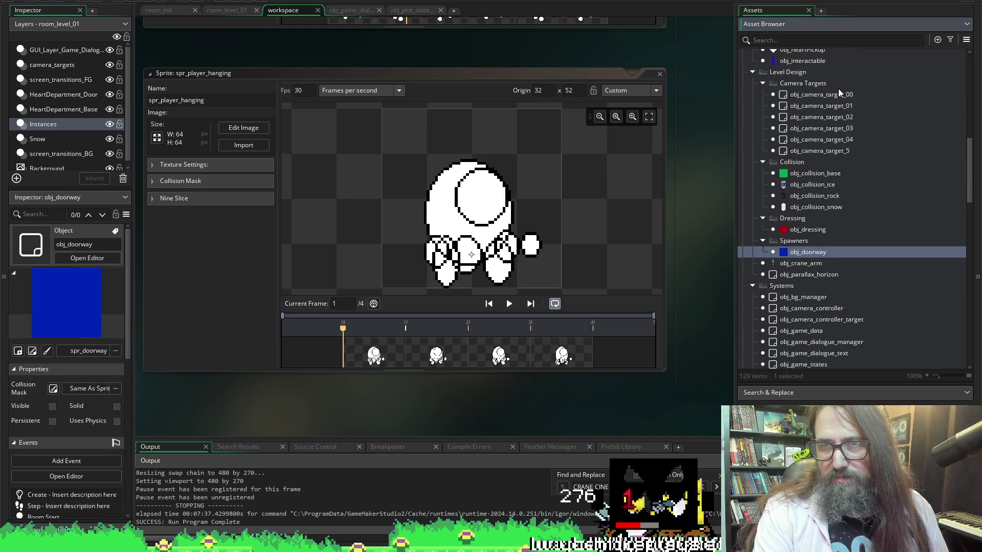
pyautogui.scroll(-7, 846, 154)
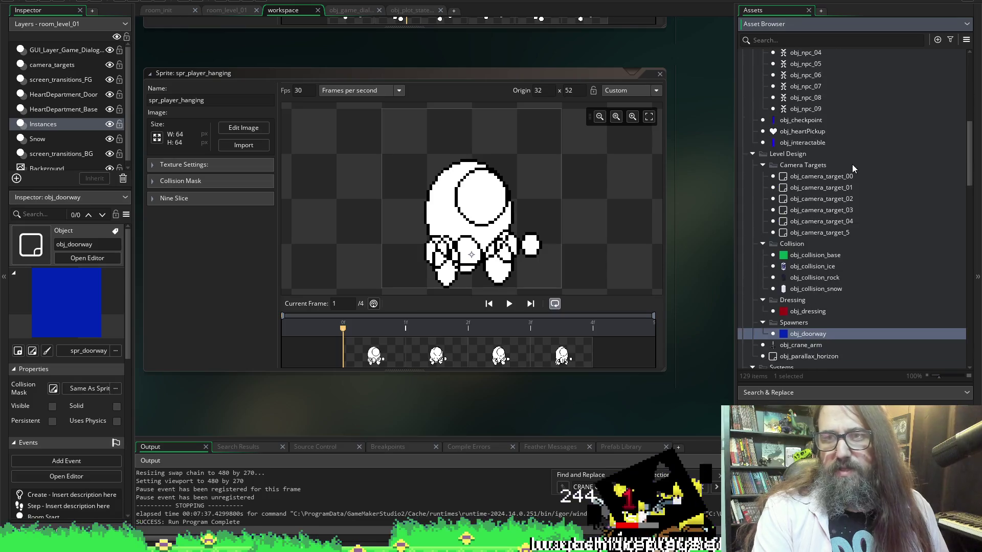
pyautogui.scroll(5, 857, 203)
pyautogui.scroll(8, 858, 204)
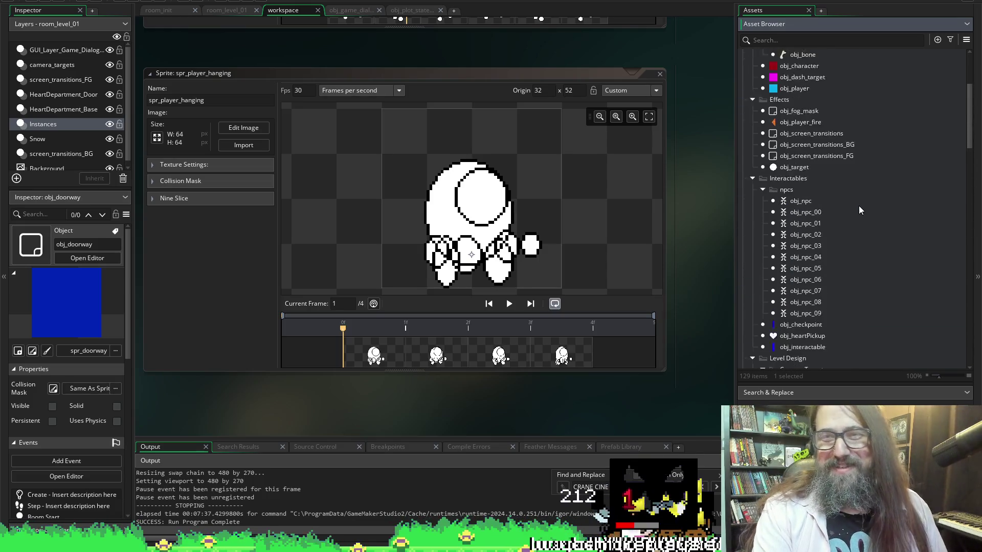
pyautogui.doubleClick(794, 193)
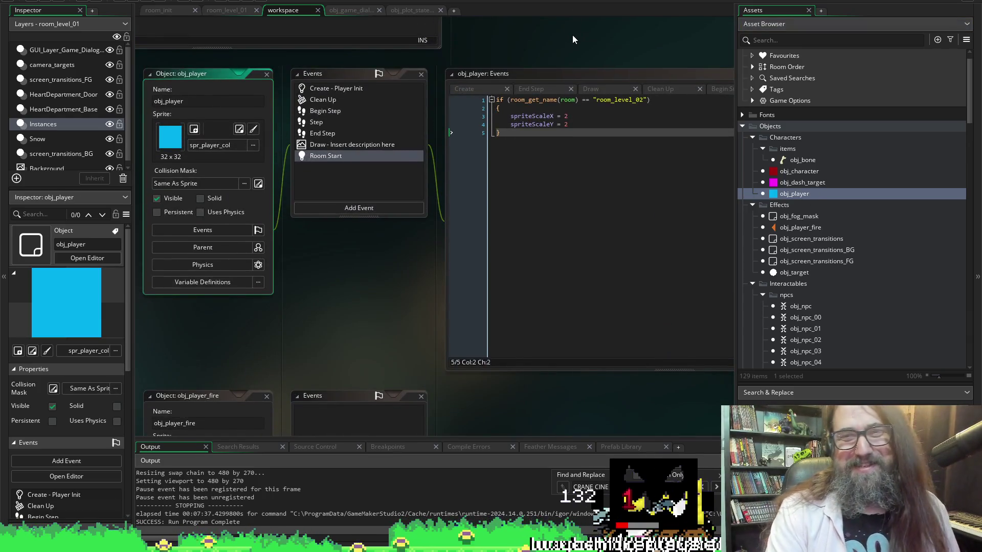
pyautogui.hscroll(2, 340, 301)
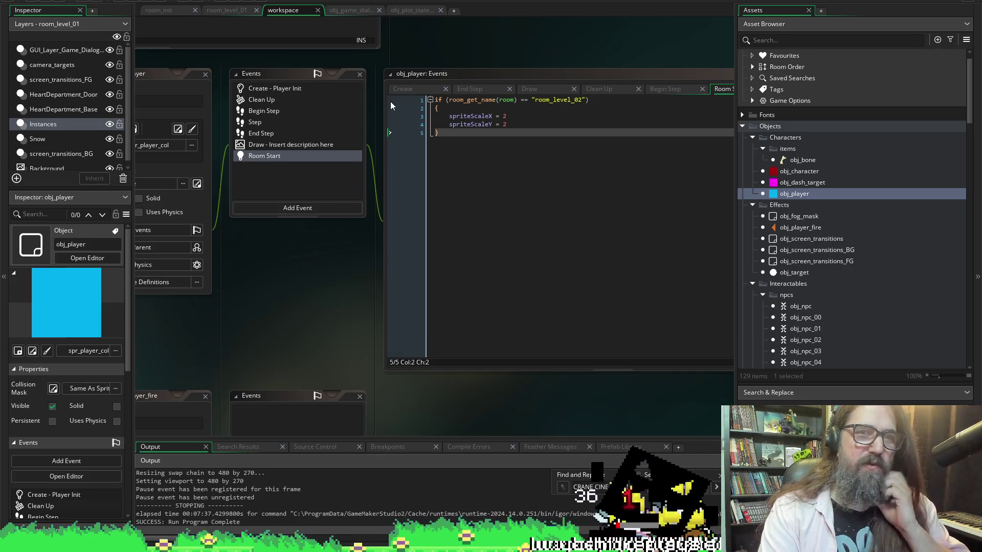
pyautogui.click(405, 91)
# Move the obj_player event editor into its own tab and unfold the anim_update function.
pyautogui.click(460, 266)
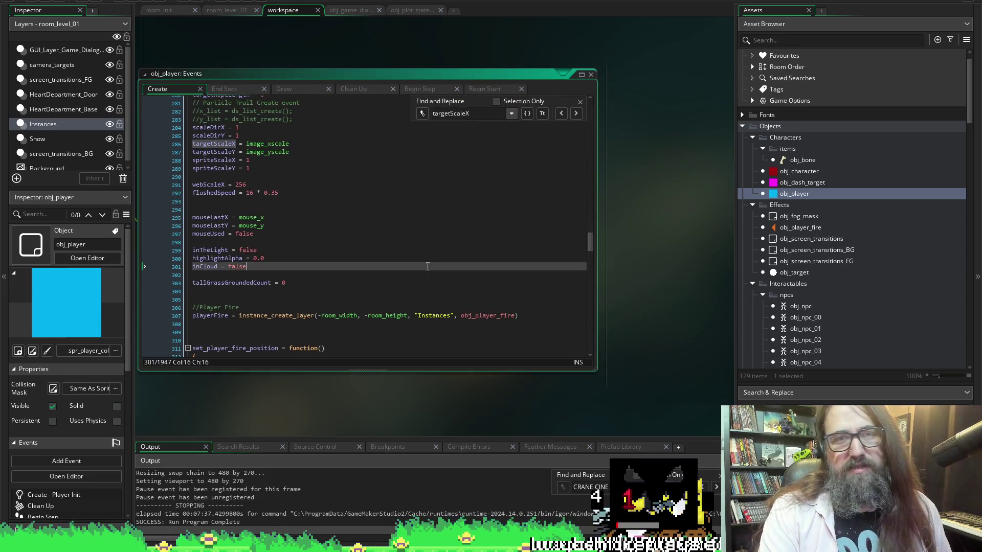
pyautogui.click(581, 76)
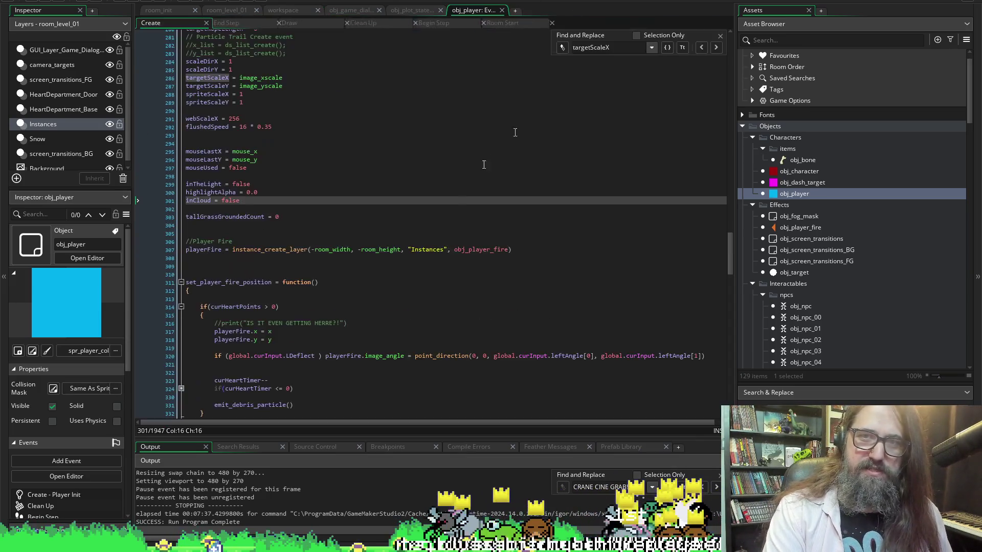
pyautogui.scroll(-20, 321, 307)
pyautogui.scroll(-15, 321, 307)
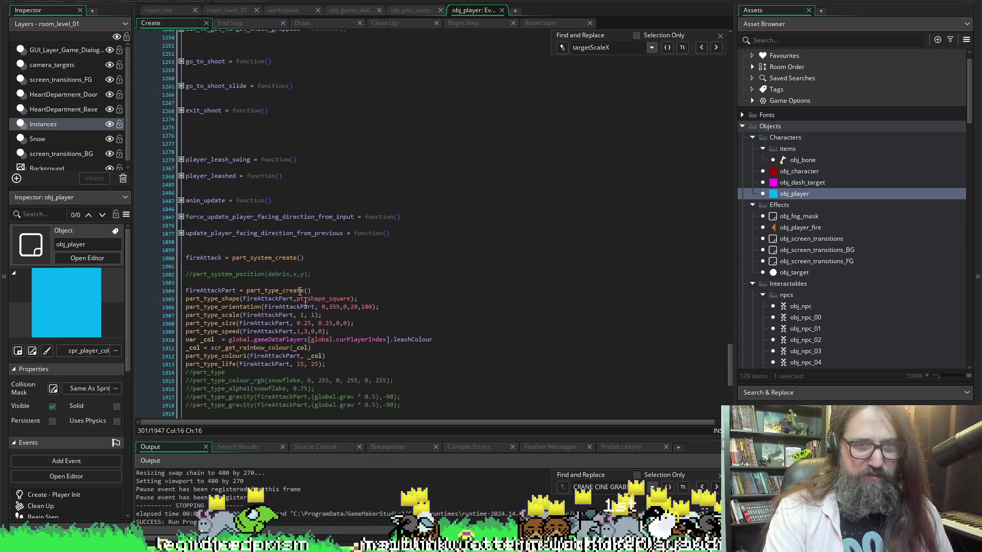
pyautogui.scroll(-2, 256, 298)
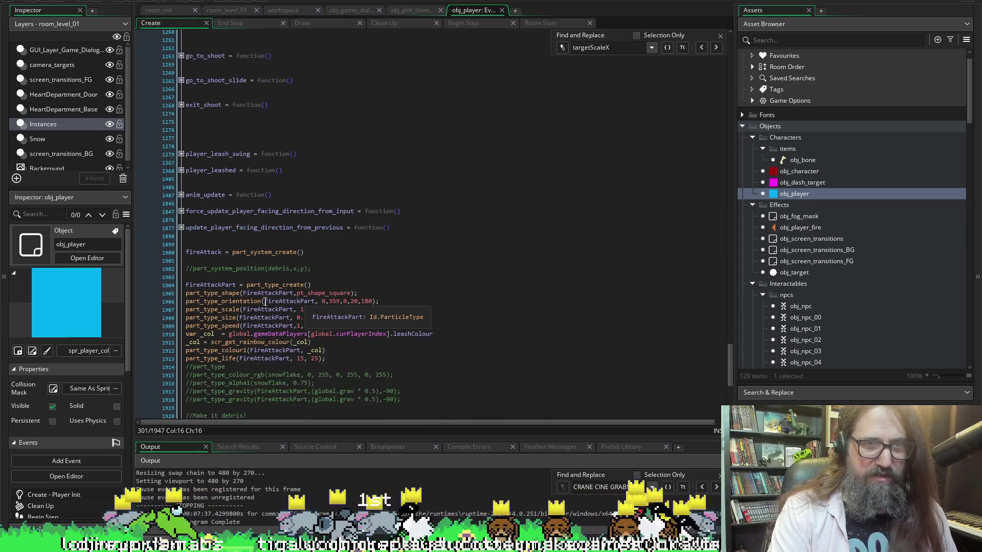
pyautogui.click(185, 360)
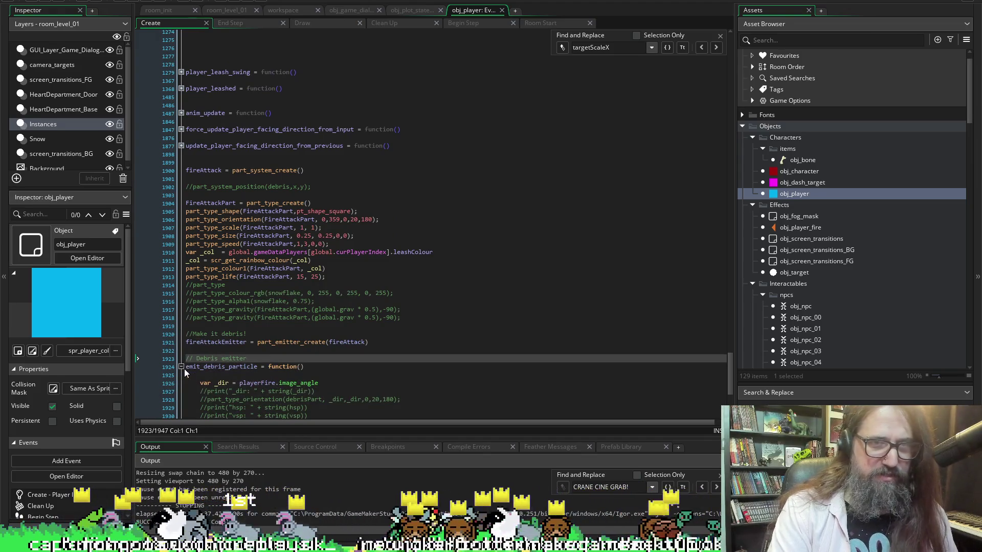
pyautogui.click(181, 367)
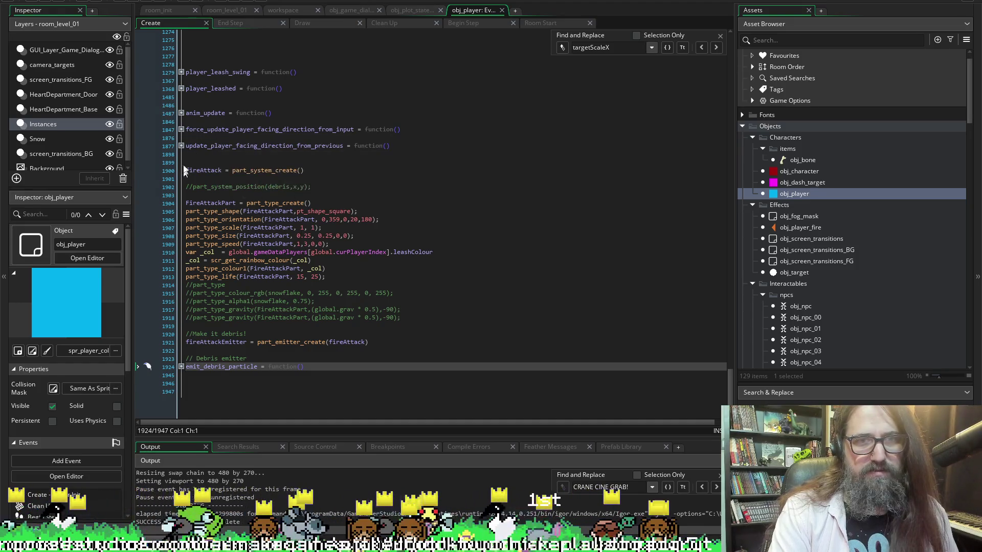
pyautogui.click(182, 146)
pyautogui.click(181, 146)
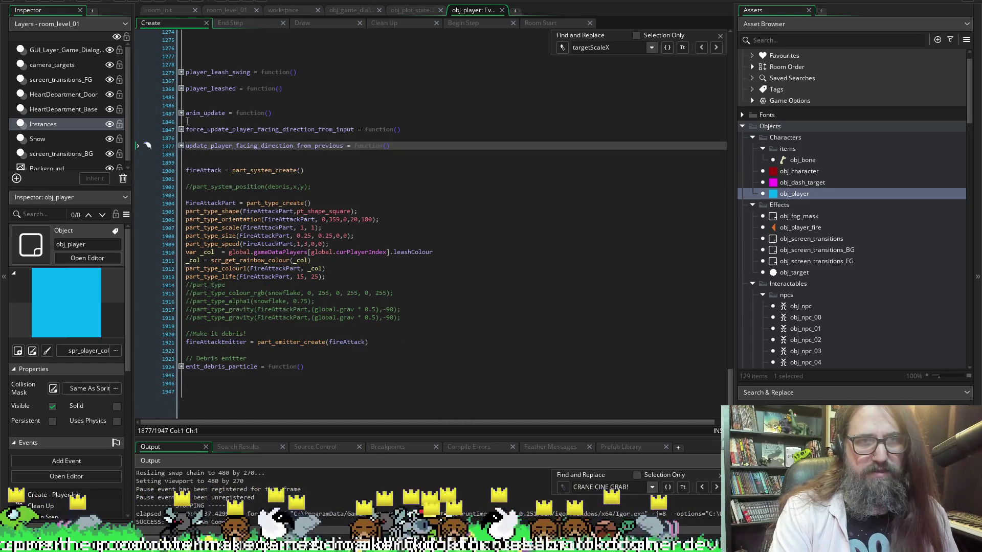
pyautogui.click(182, 113)
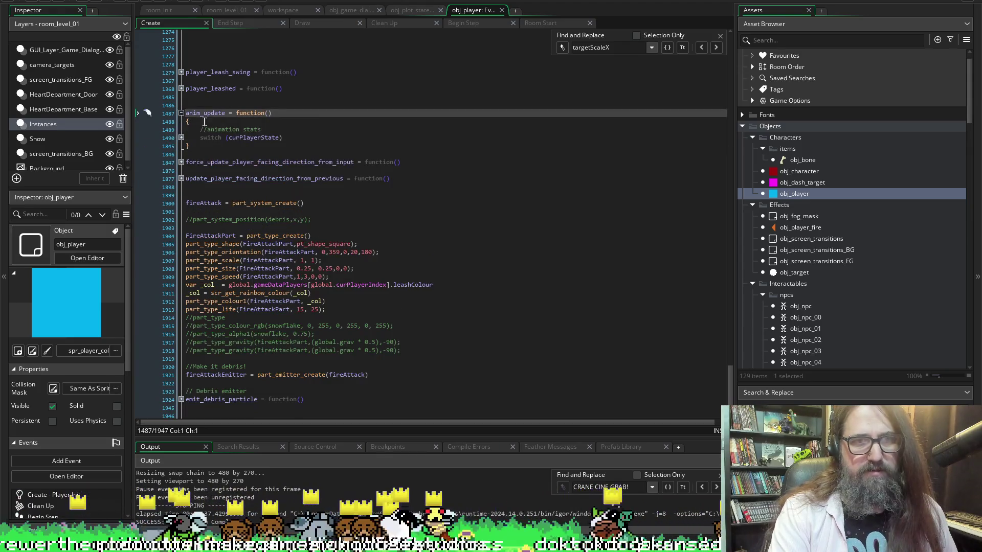
# Unfold anim_update's state switch, click into the idle case, and move Chrome over the editor.
pyautogui.click(182, 138)
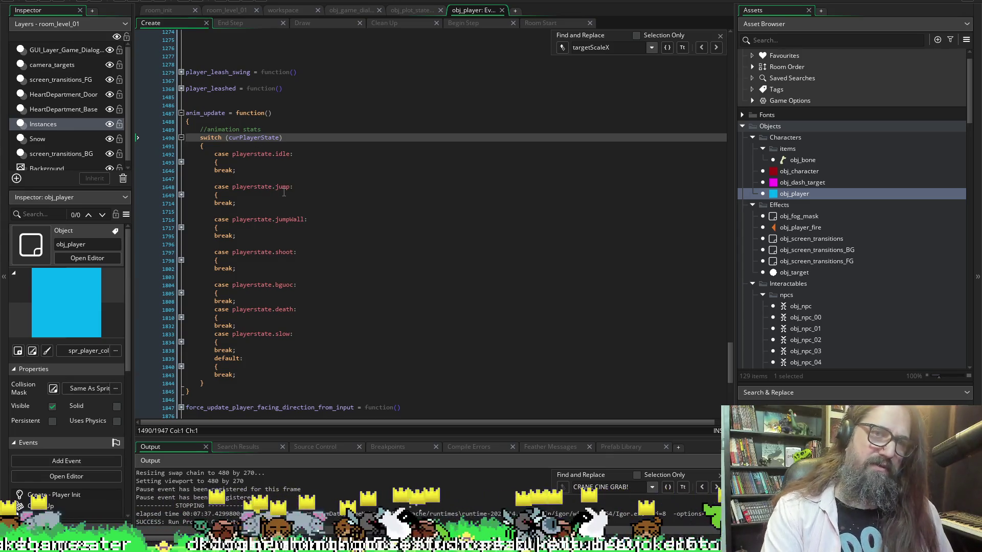
pyautogui.click(285, 154)
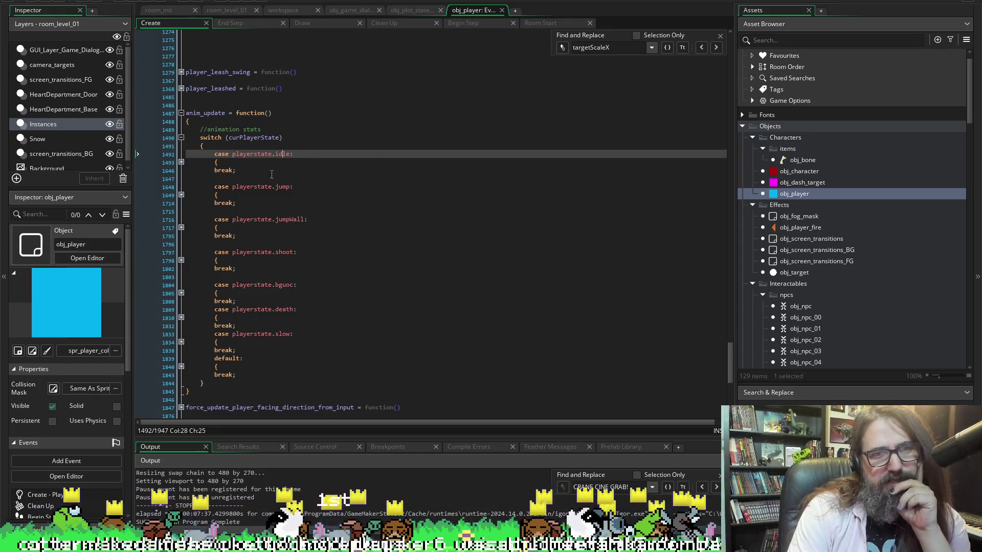
pyautogui.moveTo(301, 219)
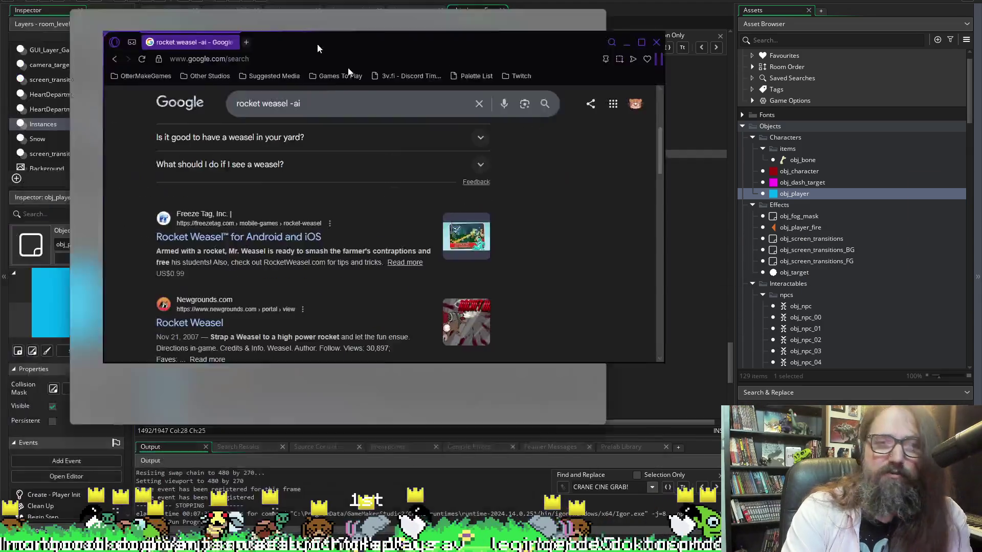
pyautogui.moveTo(347, 68)
pyautogui.mouseDown()
pyautogui.moveTo(153, 10)
pyautogui.moveTo(276, 16)
pyautogui.mouseUp()
# Maximize Chrome and scroll through the 'rocket weasel -ai' search results.
pyautogui.doubleClick(276, 12)
pyautogui.scroll(-5, 78, 286)
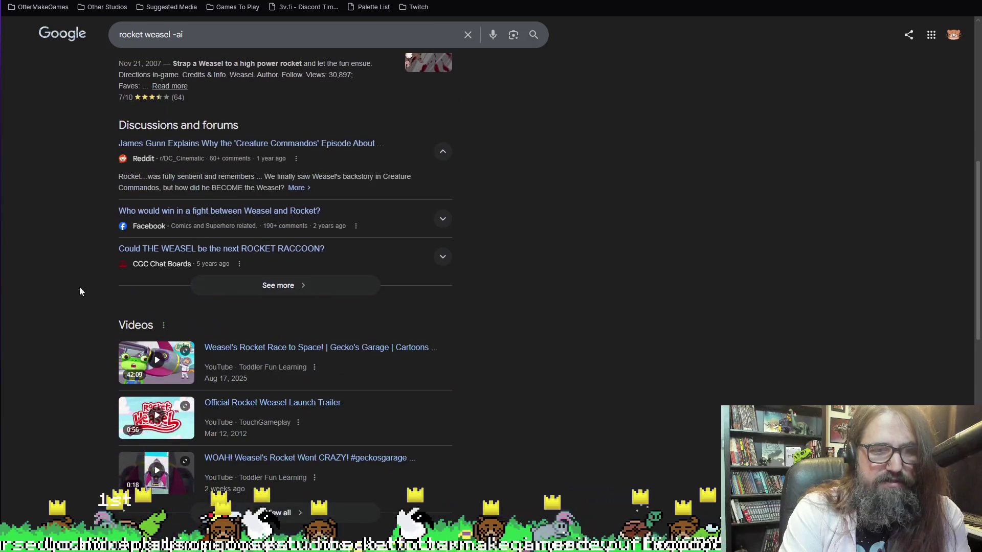
pyautogui.scroll(5, 78, 286)
pyautogui.scroll(-2, 87, 271)
pyautogui.scroll(6, 123, 153)
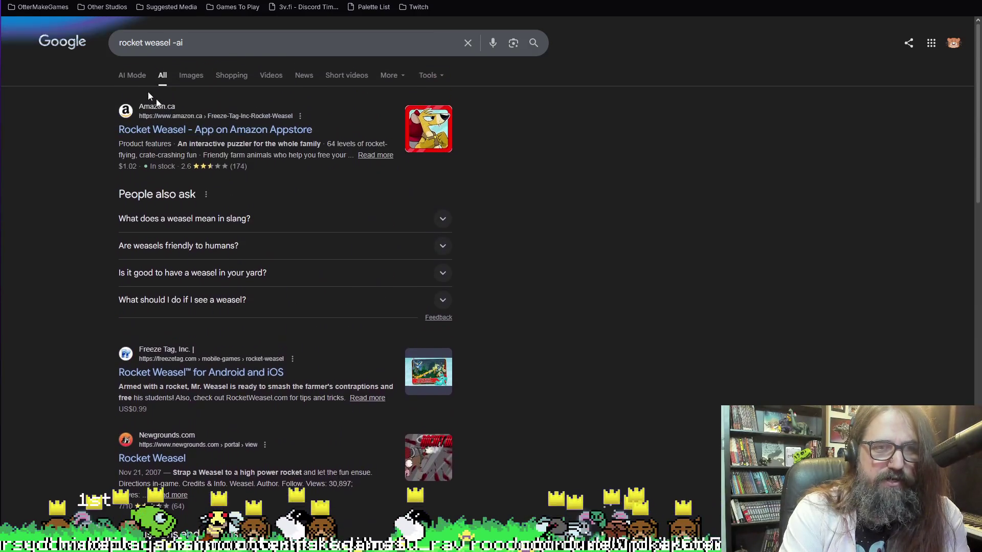
# Browse the rocket weasel image results, then switch back to GameMaker.
pyautogui.click(191, 77)
pyautogui.scroll(-1, 306, 250)
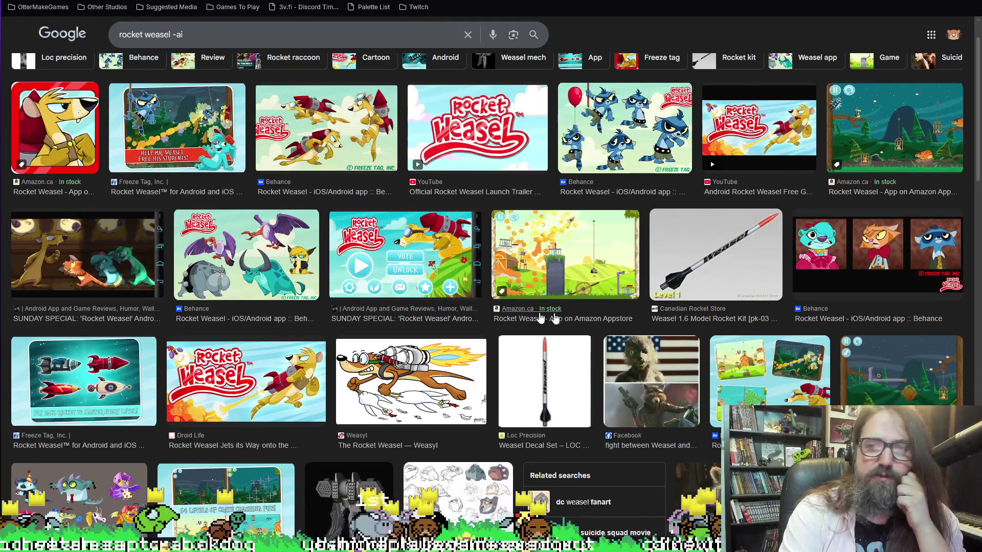
pyautogui.scroll(-2, 390, 381)
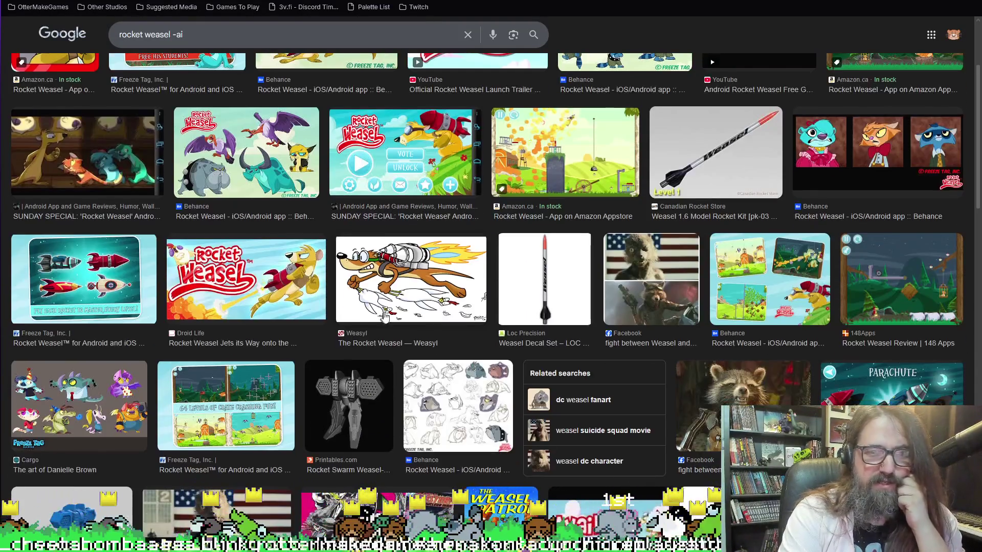
pyautogui.scroll(2, 417, 202)
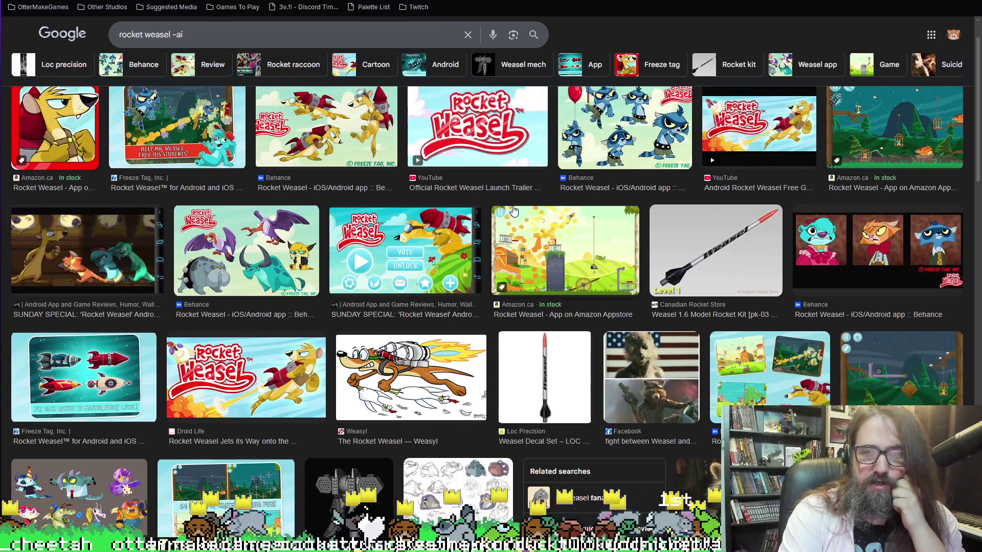
pyautogui.scroll(1, 443, 266)
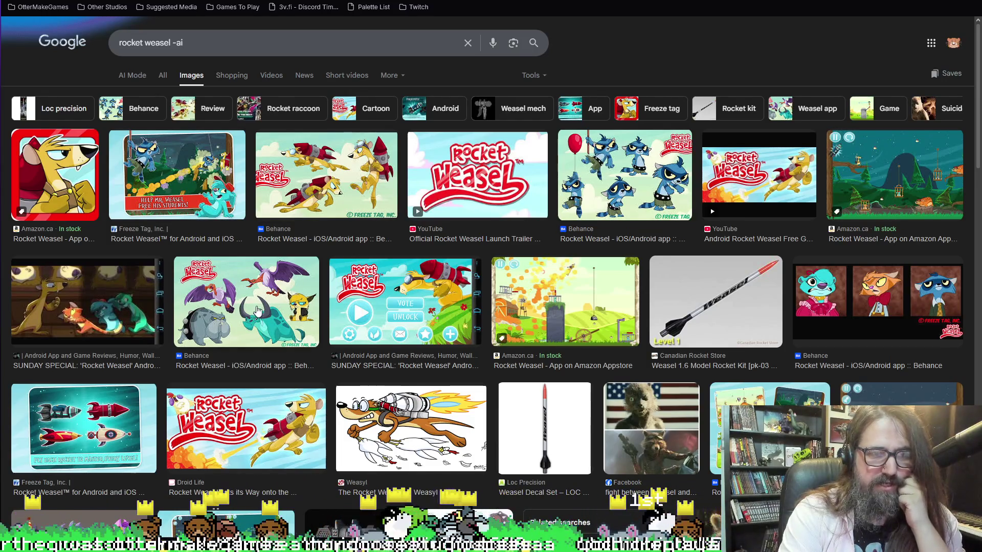
pyautogui.scroll(-1, 244, 323)
pyautogui.scroll(-2, 244, 324)
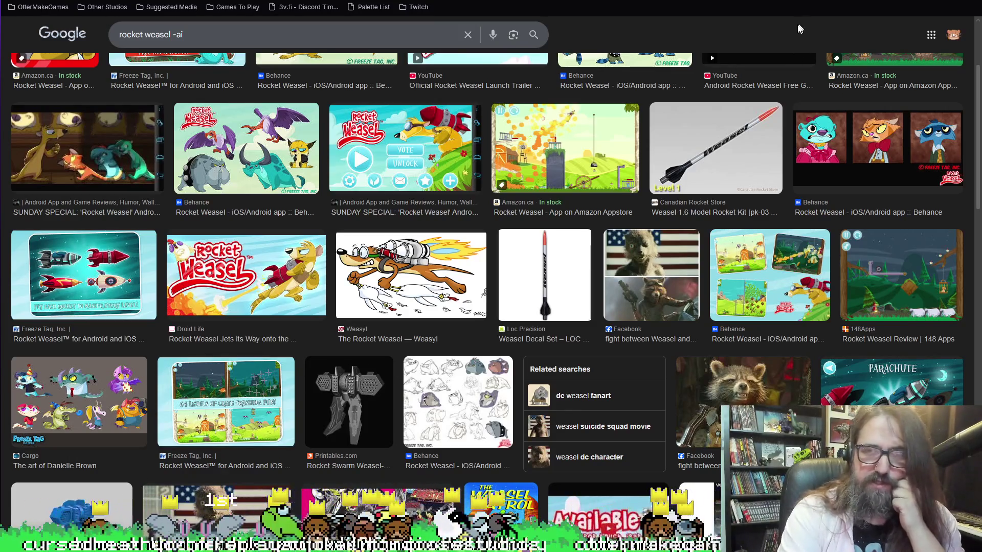
pyautogui.scroll(3, 803, 228)
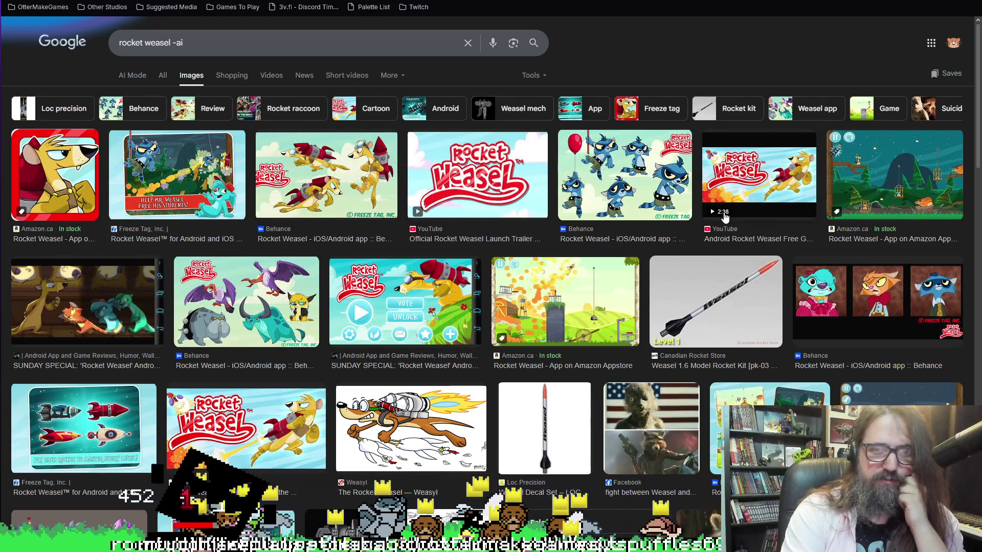
pyautogui.hotkey('alt', 'Tab')
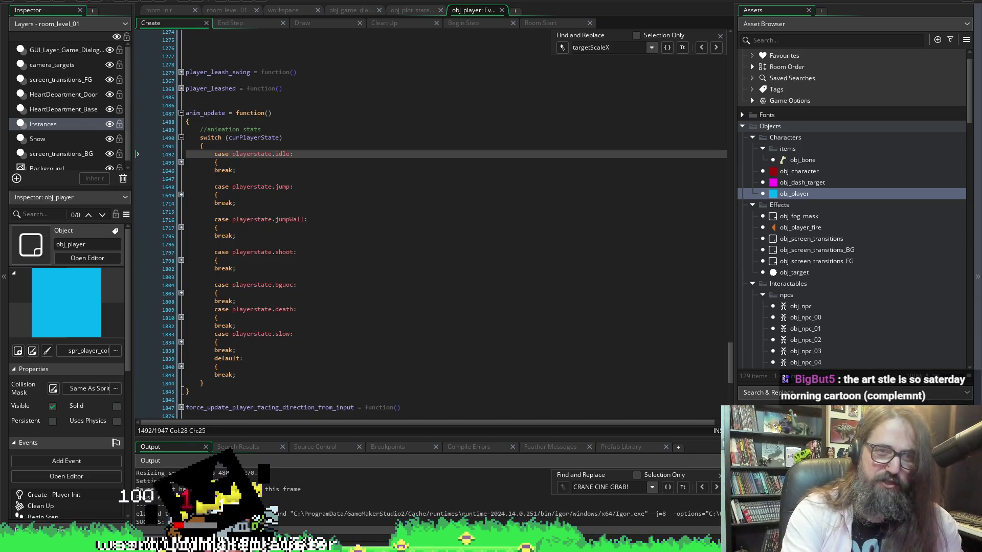
pyautogui.click(240, 177)
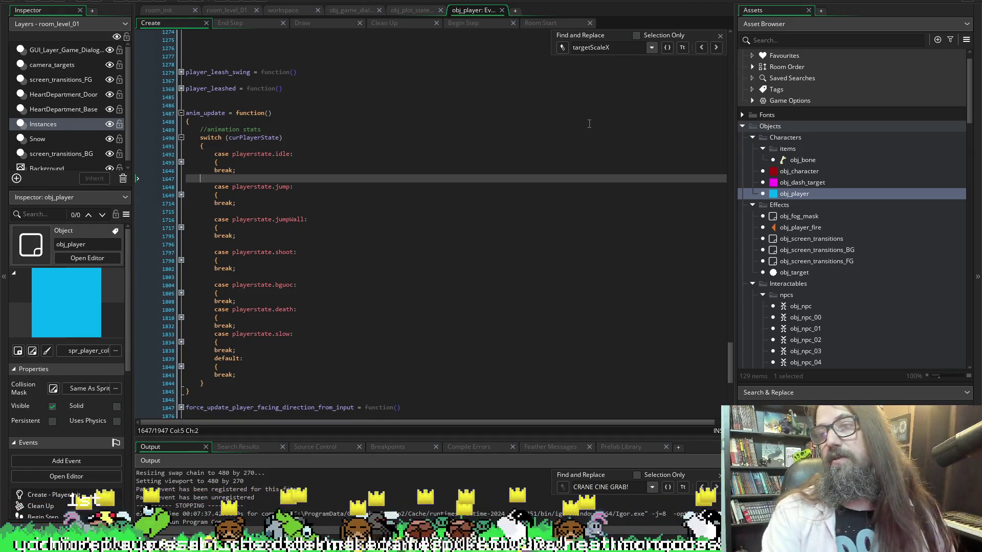
pyautogui.scroll(-1, 421, 149)
pyautogui.click(391, 222)
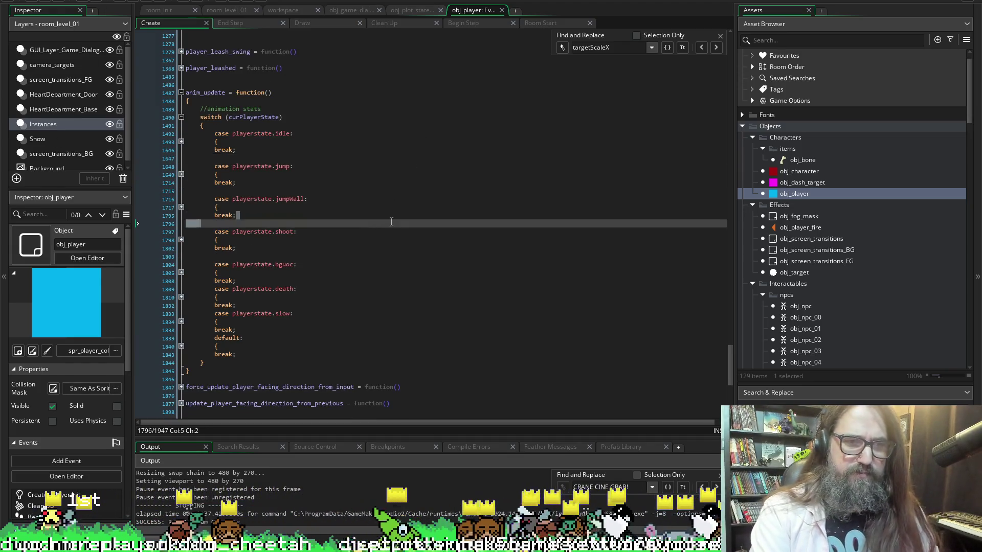
pyautogui.scroll(-3, 391, 222)
pyautogui.scroll(3, 362, 211)
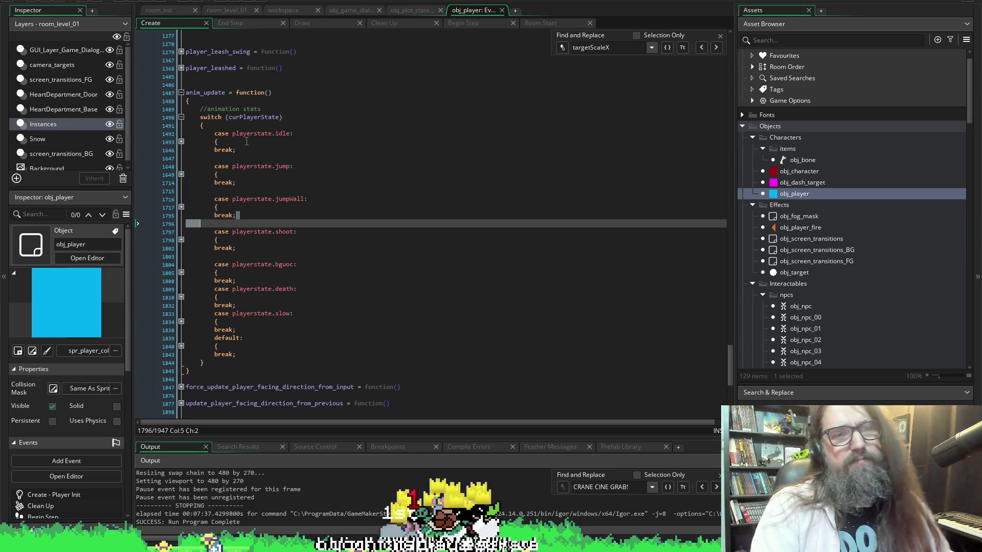
# Click into the bguoc case, then unfold and refold the idle case in anim_update.
pyautogui.click(219, 274)
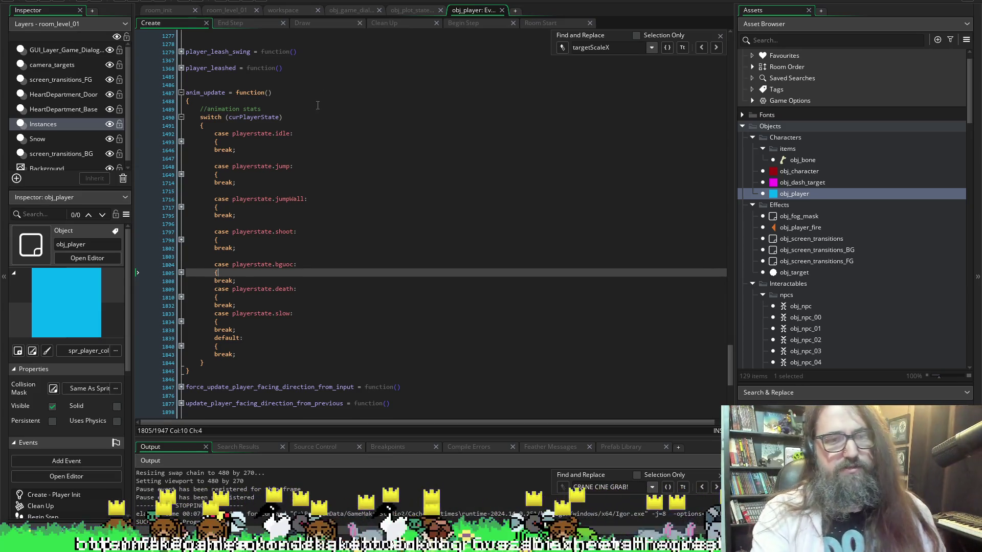
pyautogui.click(181, 143)
pyautogui.click(181, 143)
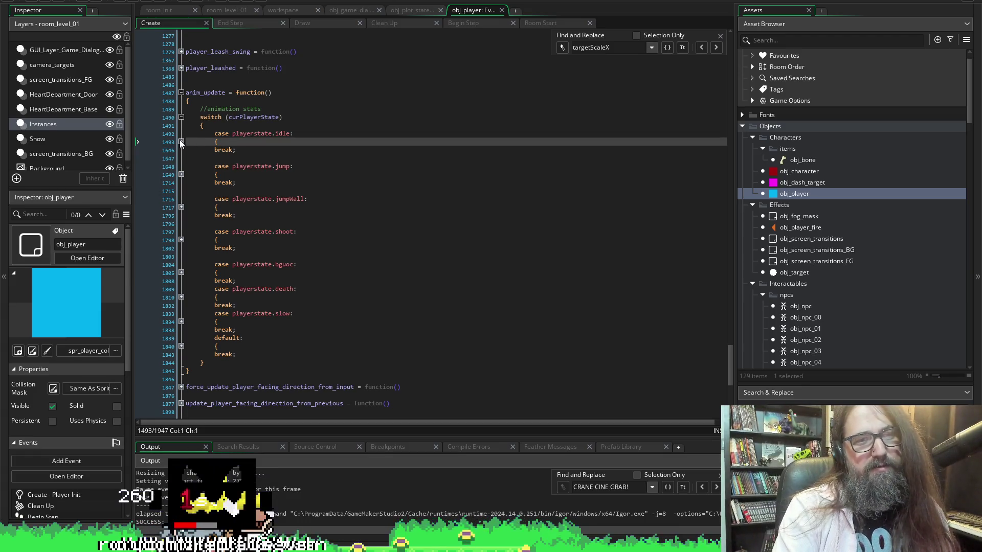
# Unfold the idle case and delete its commented-out sprite-switching block, lines 1535 to 1642.
pyautogui.click(182, 142)
pyautogui.scroll(-6, 254, 165)
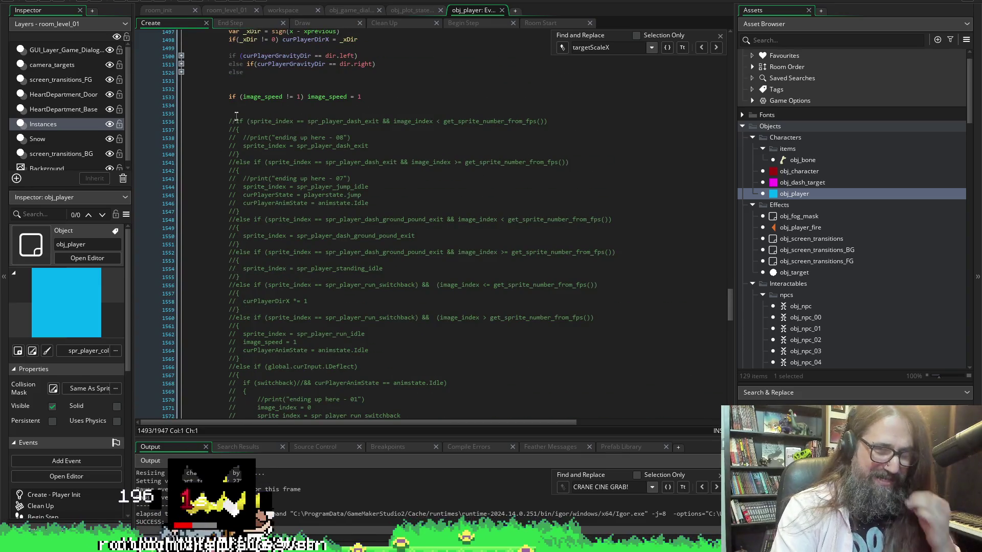
pyautogui.click(236, 113)
pyautogui.scroll(-4, 236, 123)
pyautogui.scroll(-20, 236, 124)
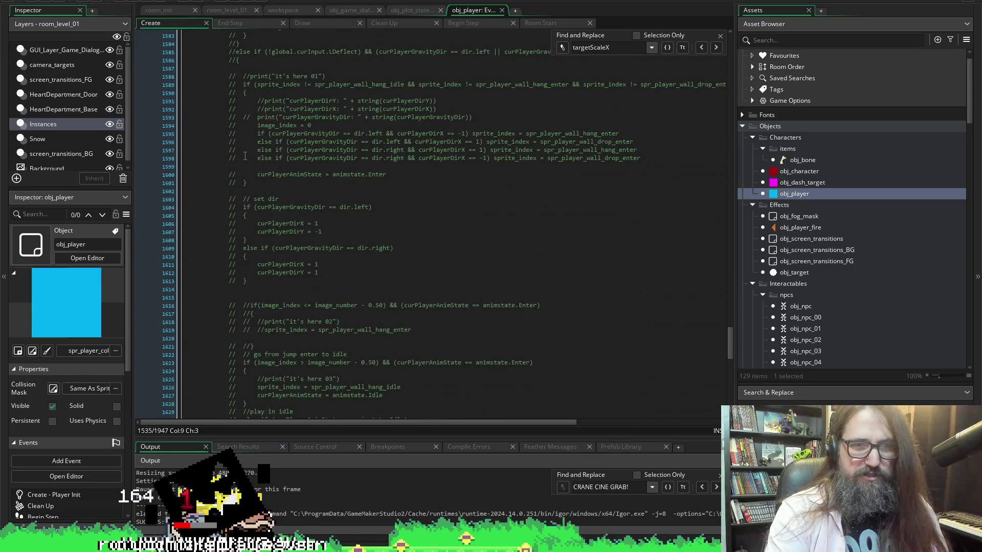
pyautogui.keyDown('shift'); pyautogui.click(289, 250); pyautogui.keyUp('shift')
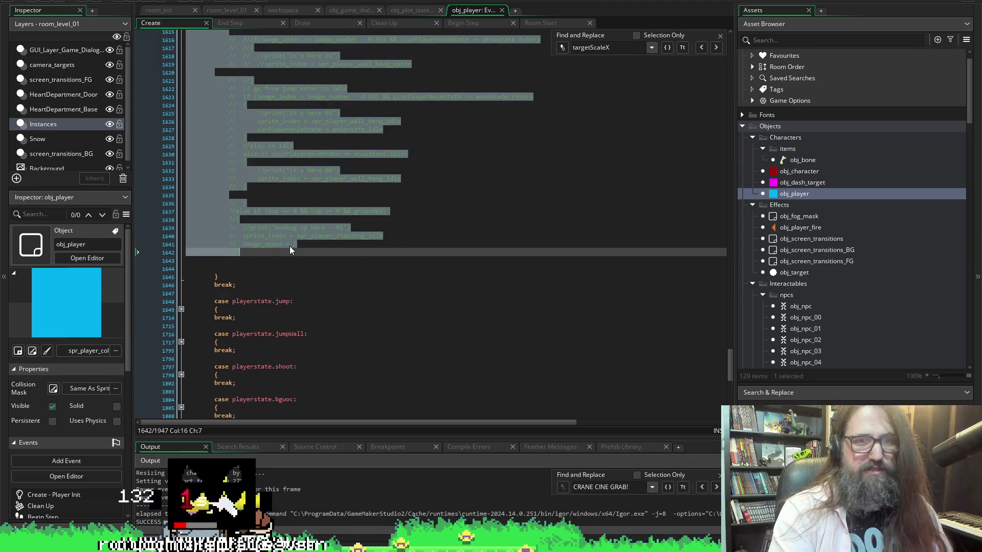
pyautogui.press('Delete')
pyautogui.scroll(10, 289, 246)
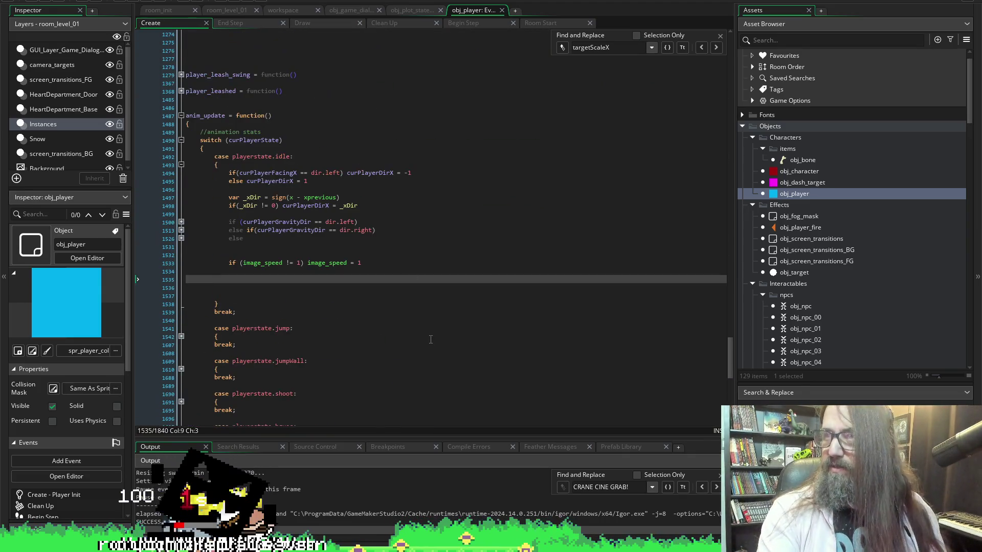
pyautogui.scroll(3, 355, 246)
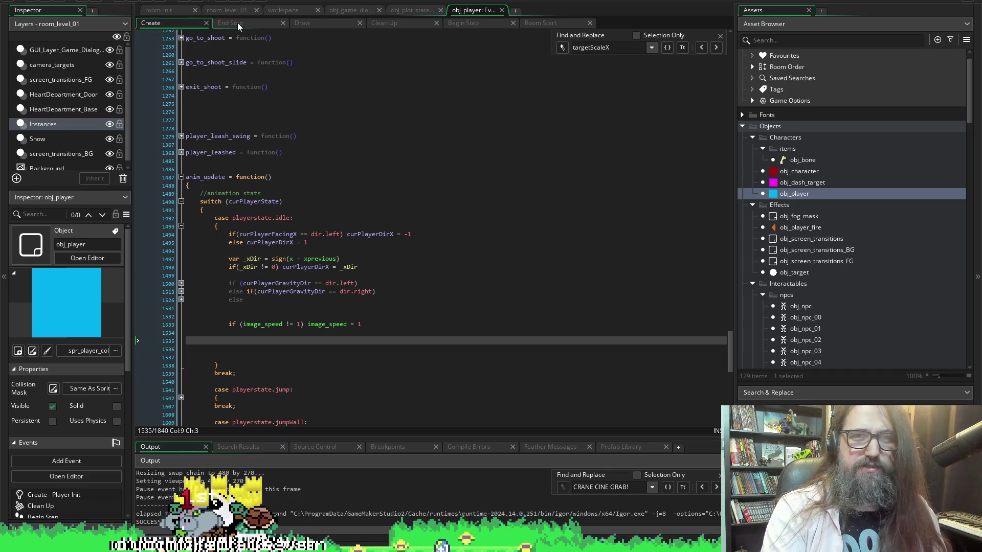
# Close obj_player's Begin Step tab and move through Clean Up and Draw to End Step's line 13.
pyautogui.click(471, 23)
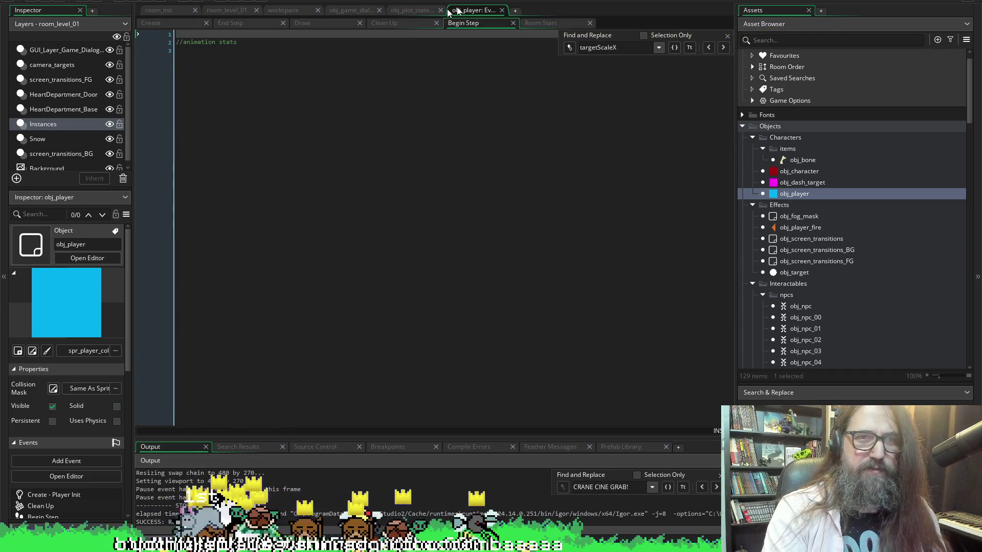
pyautogui.click(512, 23)
pyautogui.click(391, 27)
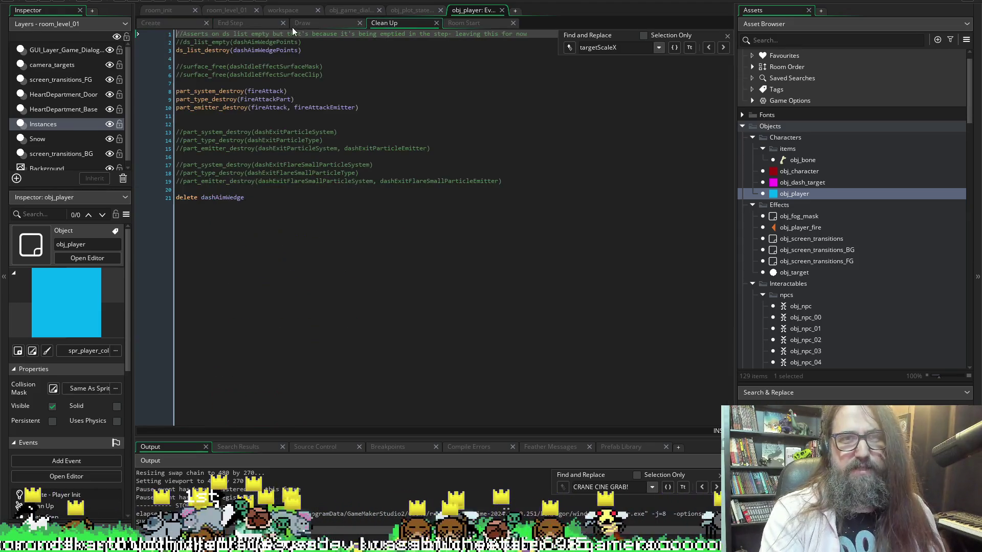
pyautogui.click(333, 23)
pyautogui.click(244, 20)
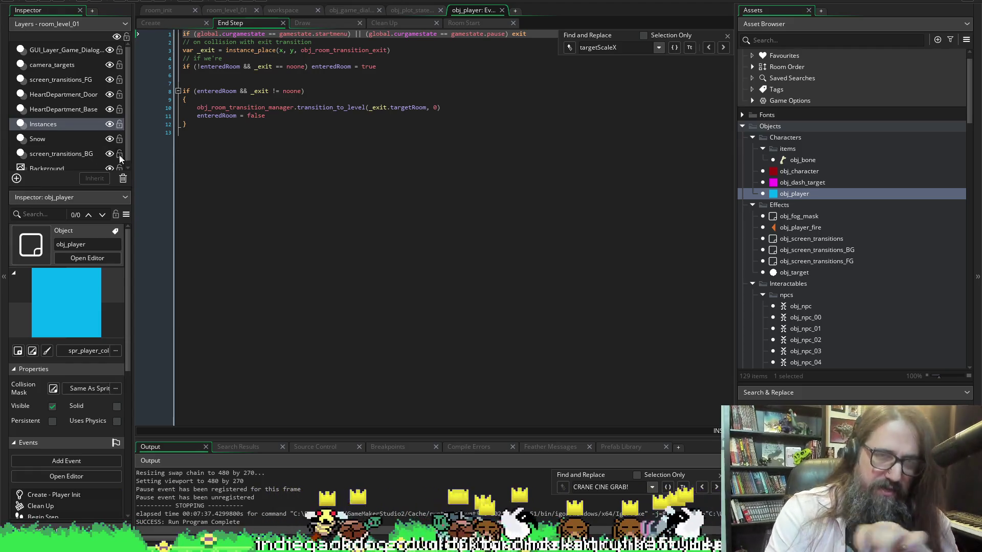
pyautogui.click(381, 134)
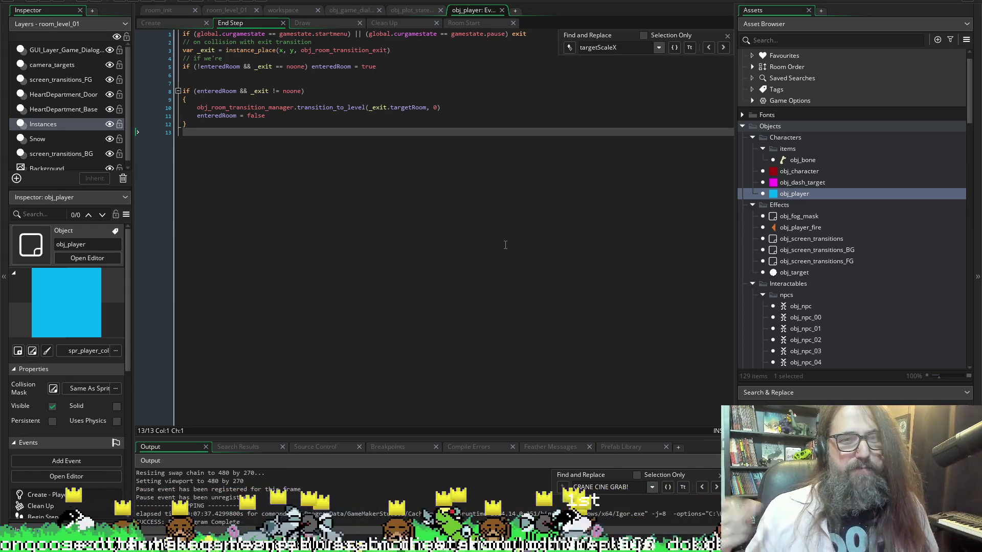
pyautogui.press('Return')
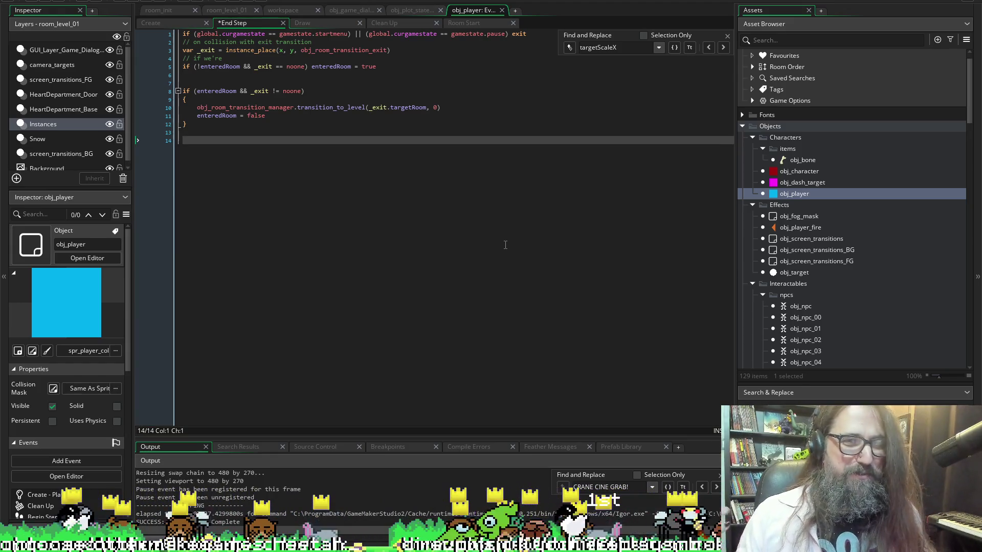
pyautogui.hotkey('ctrl', 's')
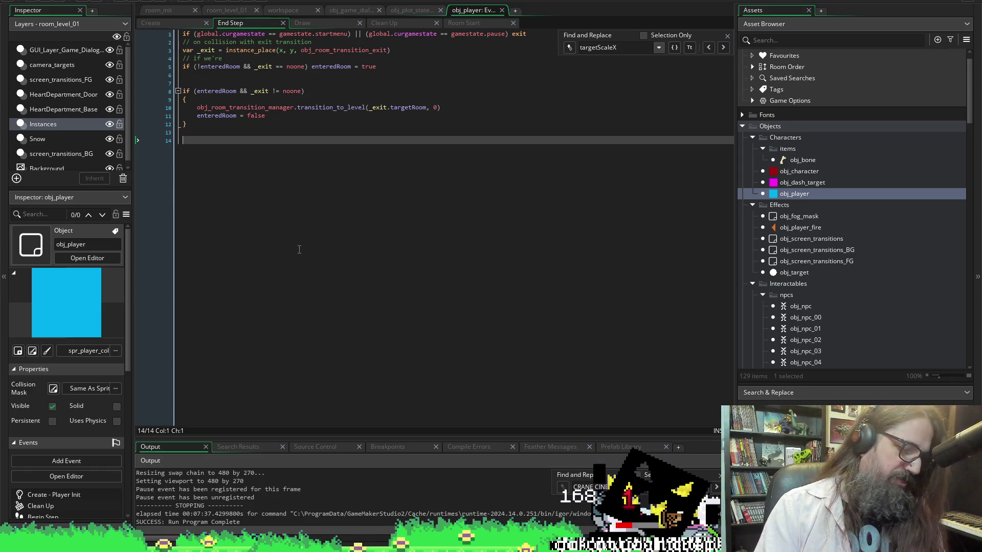
pyautogui.press('BackSpace')
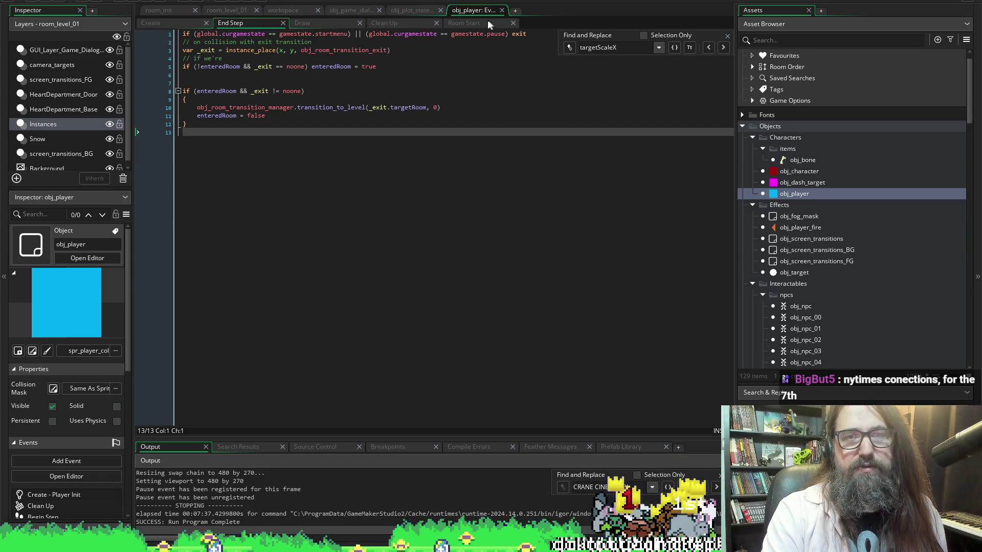
# Cycle through the Clean Up, End Step and Room Start tabs, ending on obj_player's Draw code.
pyautogui.click(307, 23)
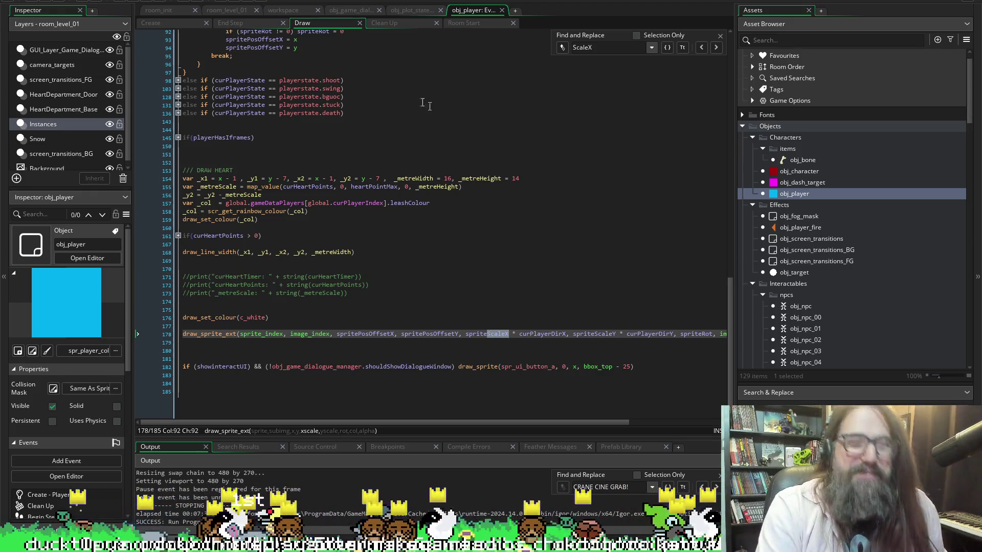
pyautogui.click(397, 24)
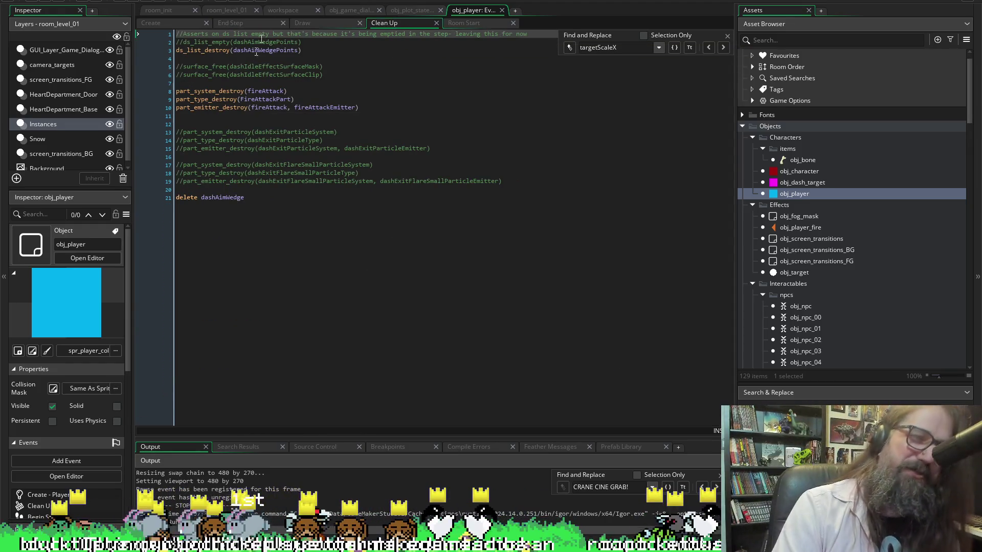
pyautogui.click(253, 23)
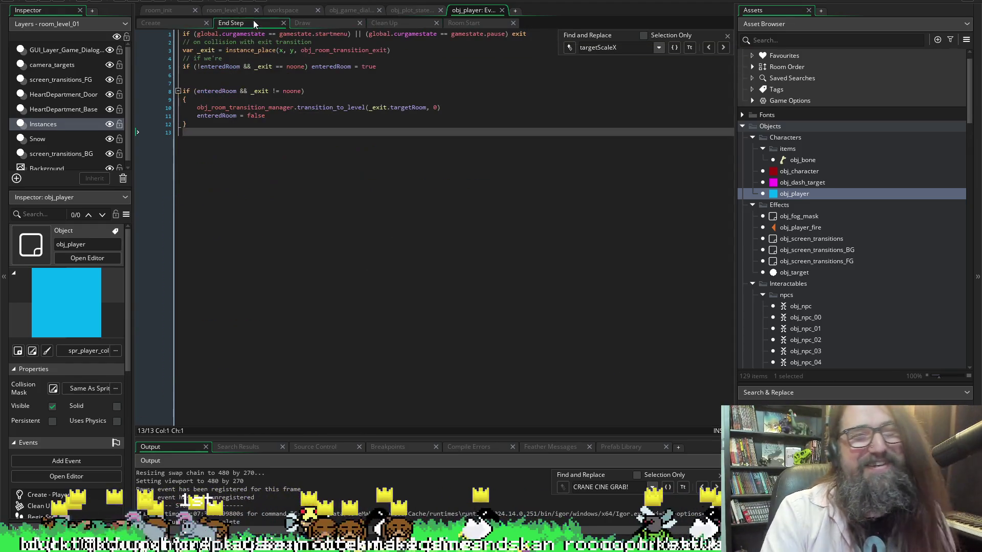
pyautogui.click(466, 23)
pyautogui.click(220, 24)
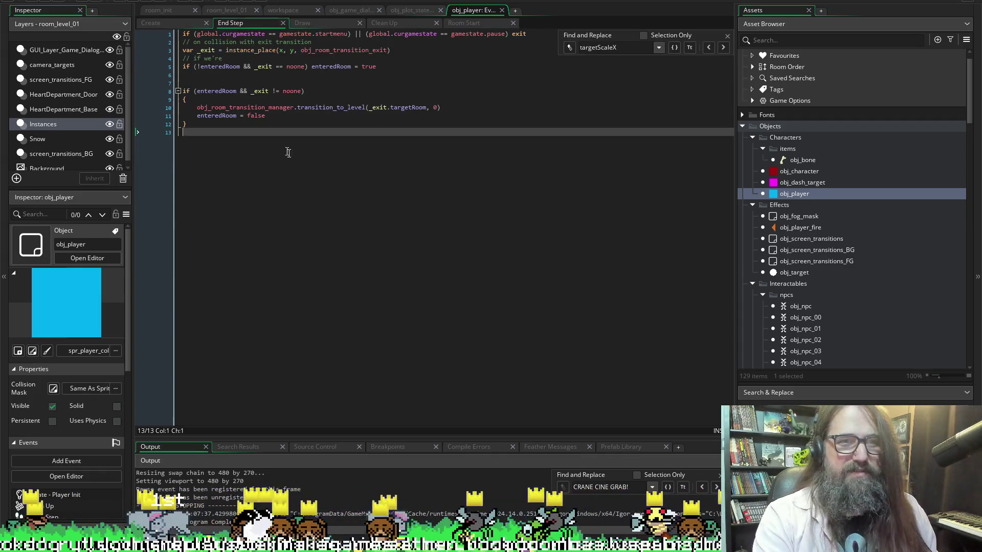
pyautogui.click(320, 20)
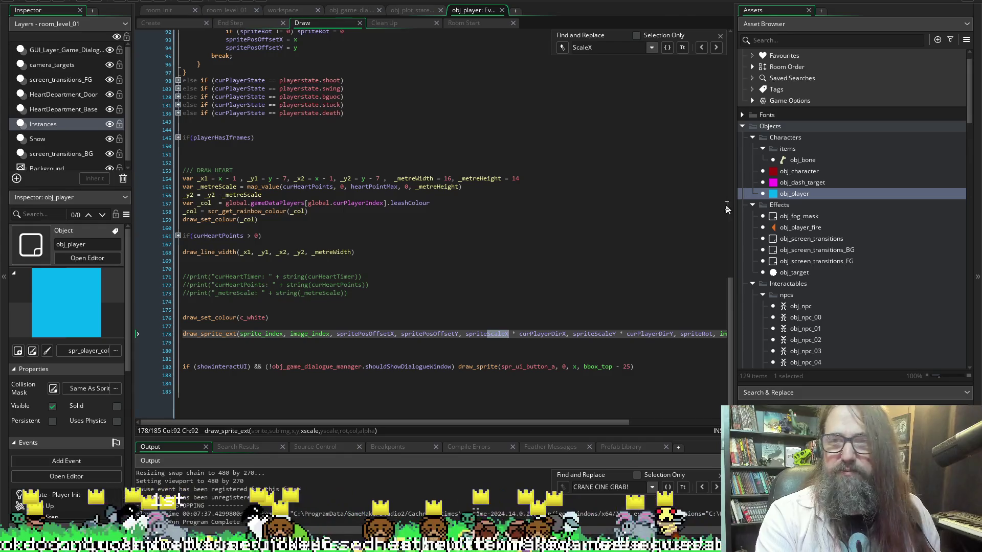
# Open obj_player's Step event from its events list, switching between the workspace and Draw code.
pyautogui.doubleClick(783, 195)
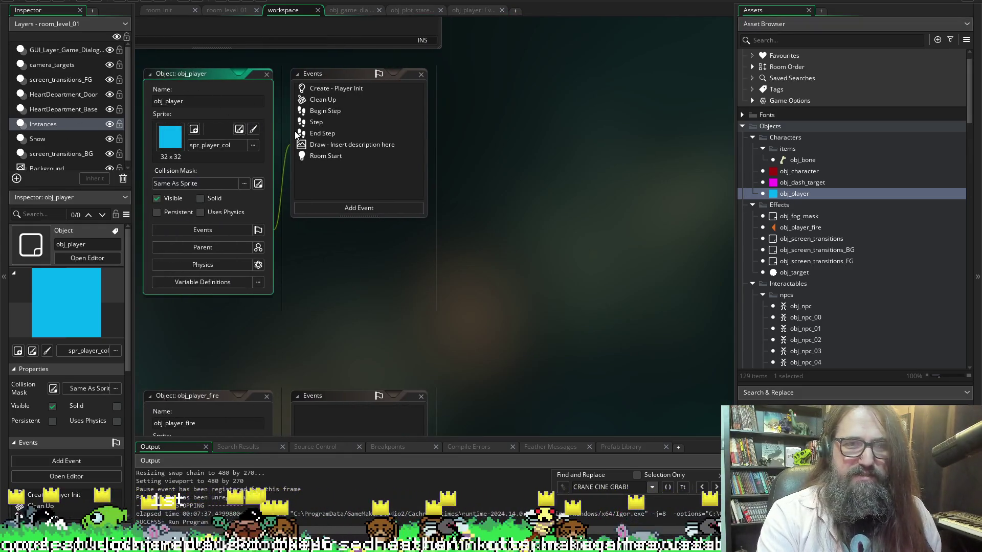
pyautogui.click(316, 121)
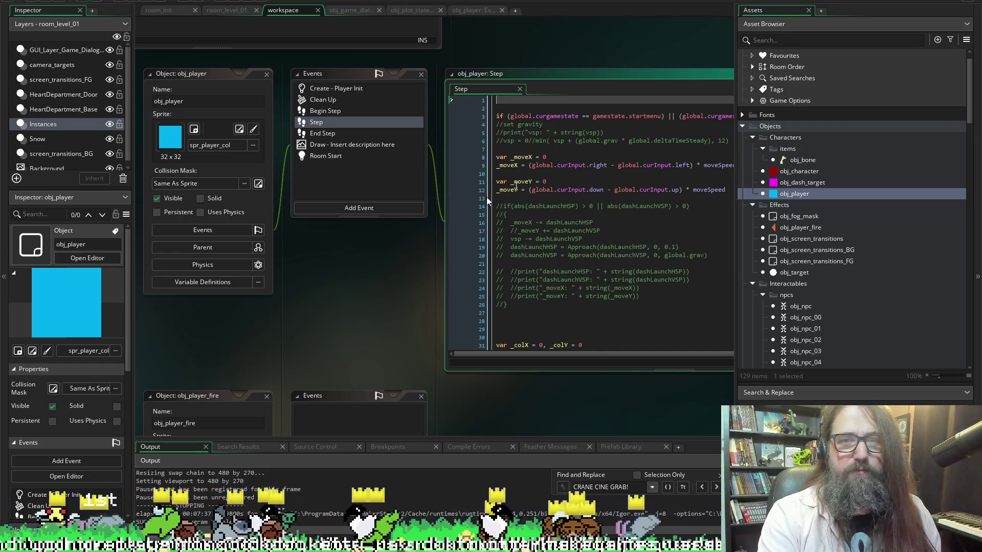
pyautogui.click(480, 14)
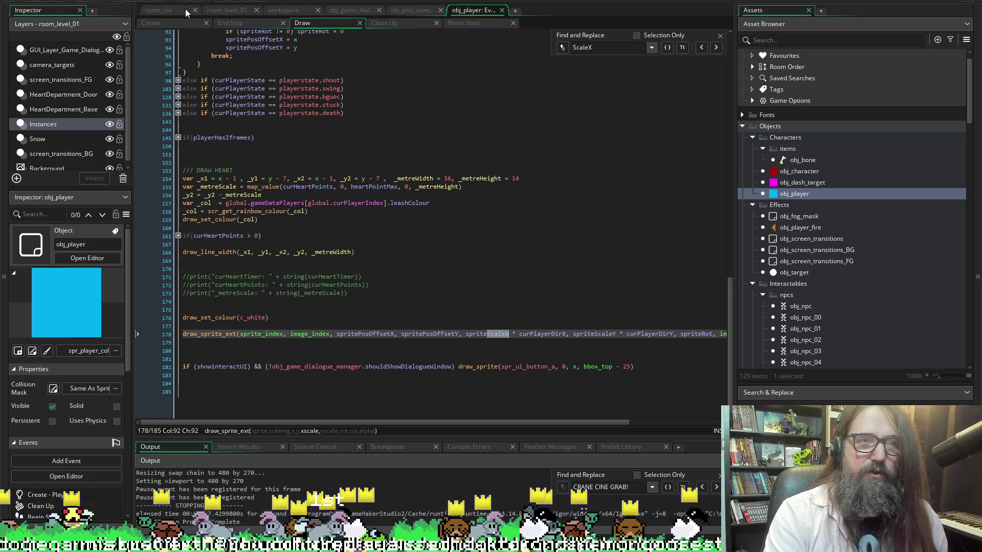
pyautogui.click(278, 10)
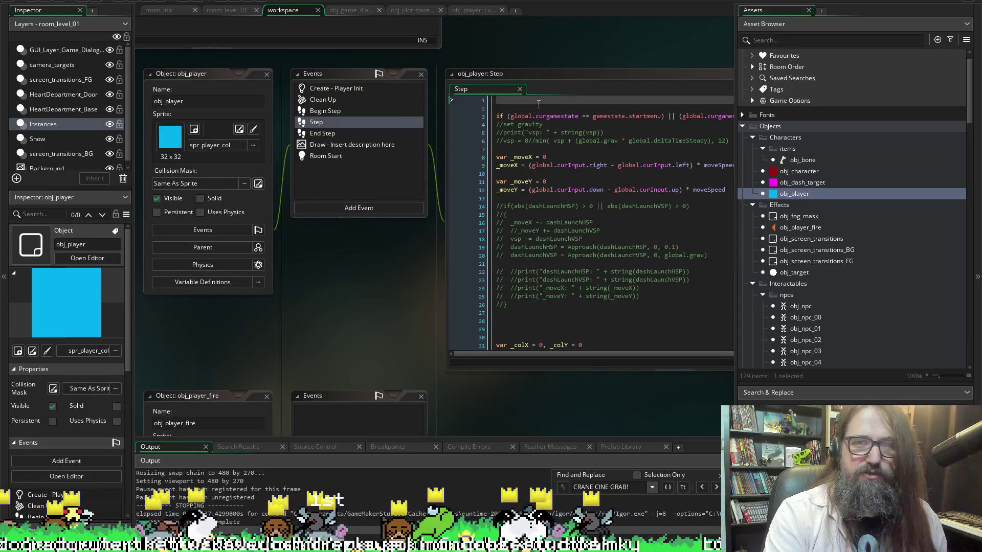
pyautogui.click(491, 10)
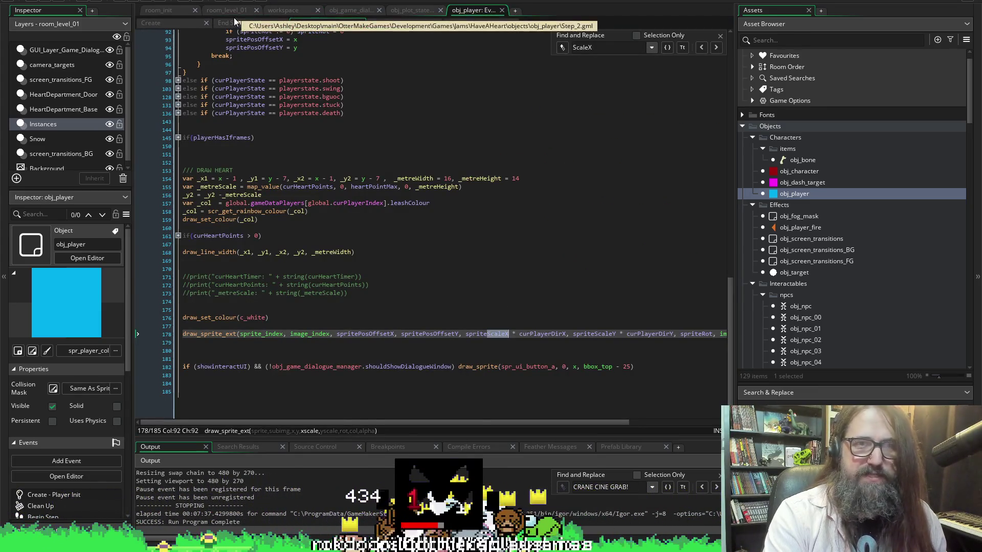
pyautogui.click(273, 10)
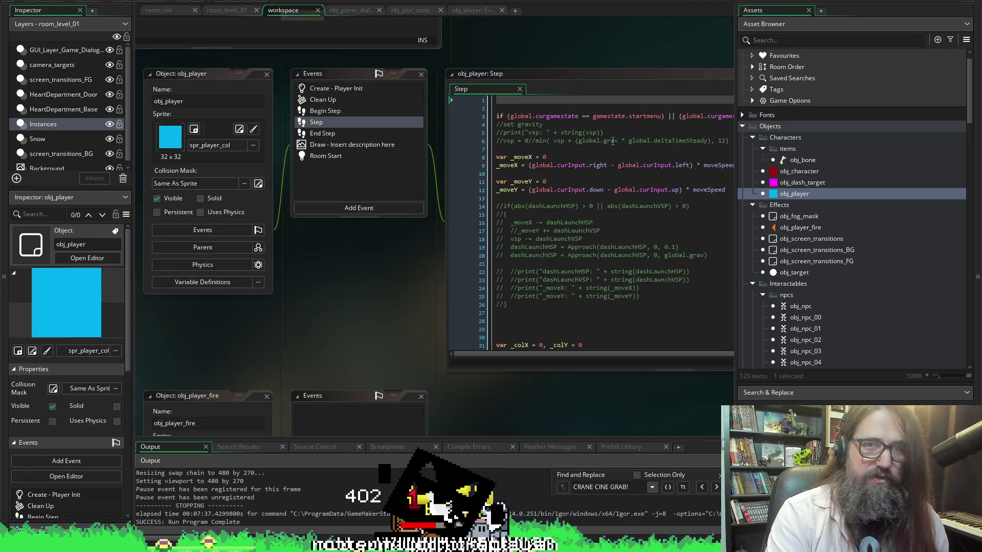
# Pull the Step event into its own editor and scroll to the curPlayerState switch.
pyautogui.moveTo(496, 48)
pyautogui.mouseDown()
pyautogui.moveTo(483, 21)
pyautogui.moveTo(514, 23)
pyautogui.moveTo(252, 32)
pyautogui.mouseUp()
pyautogui.scroll(-19, 292, 102)
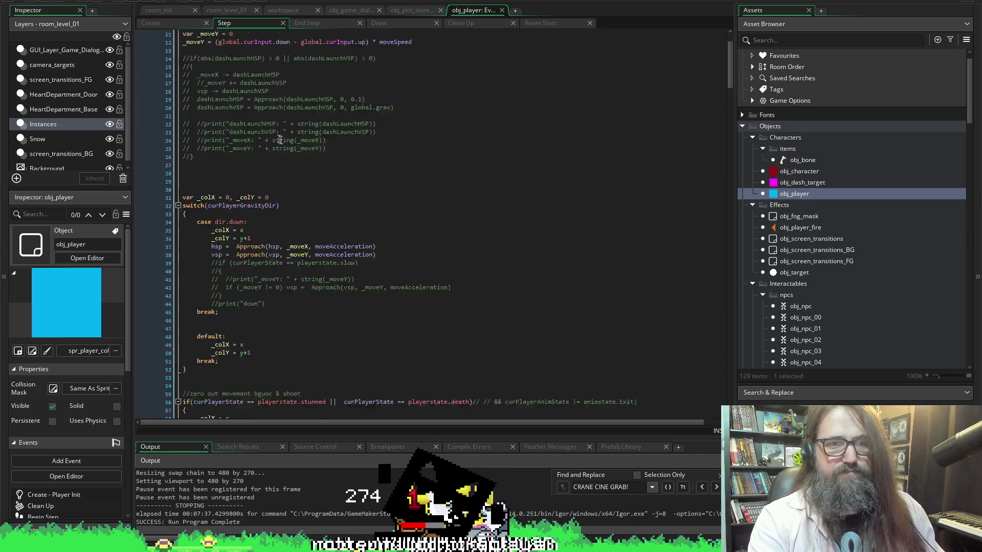
pyautogui.scroll(-17, 320, 125)
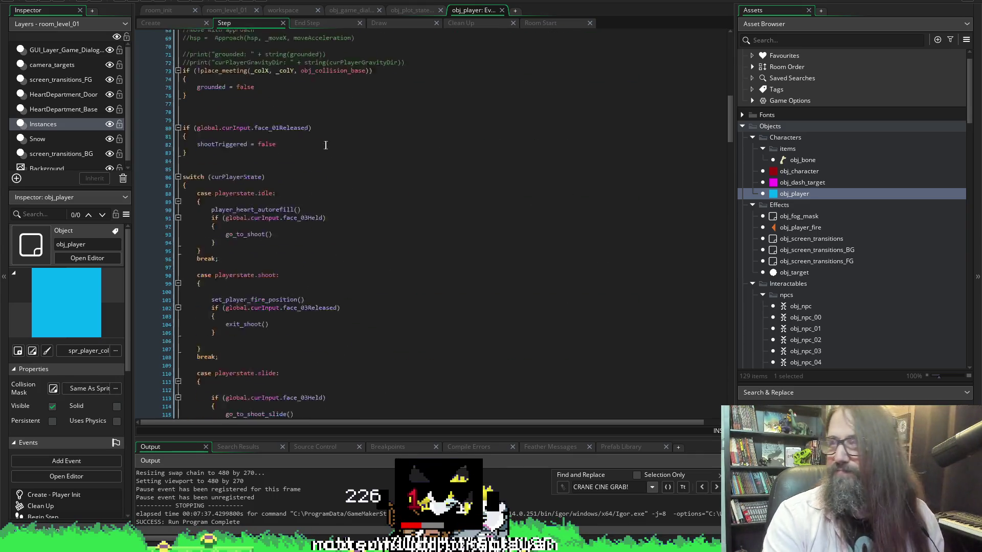
pyautogui.scroll(7, 343, 245)
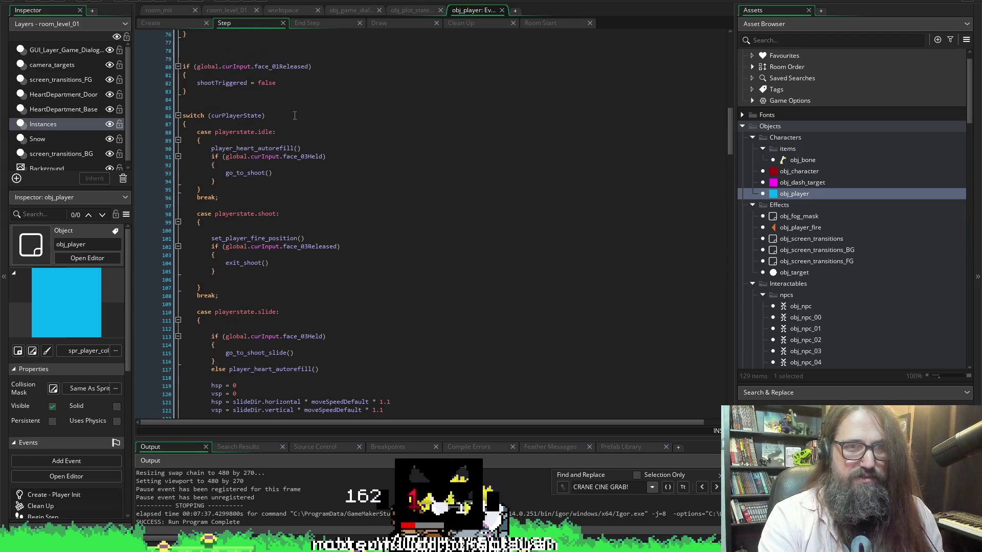
pyautogui.scroll(3, 276, 163)
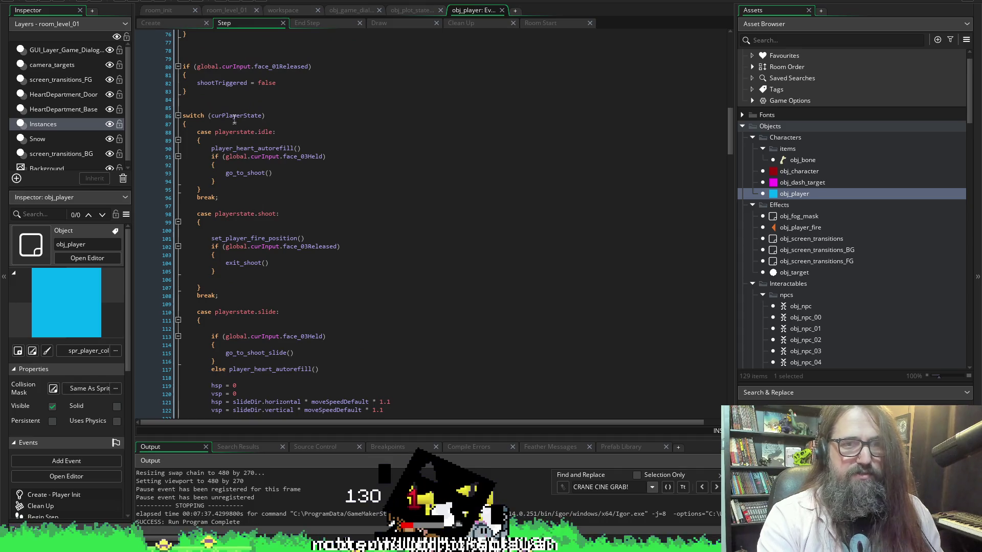
# Switch to the Create event and unfold the idle case's gravity-direction branches and else blocks.
pyautogui.click(166, 24)
pyautogui.scroll(-7, 251, 251)
pyautogui.scroll(5, 251, 251)
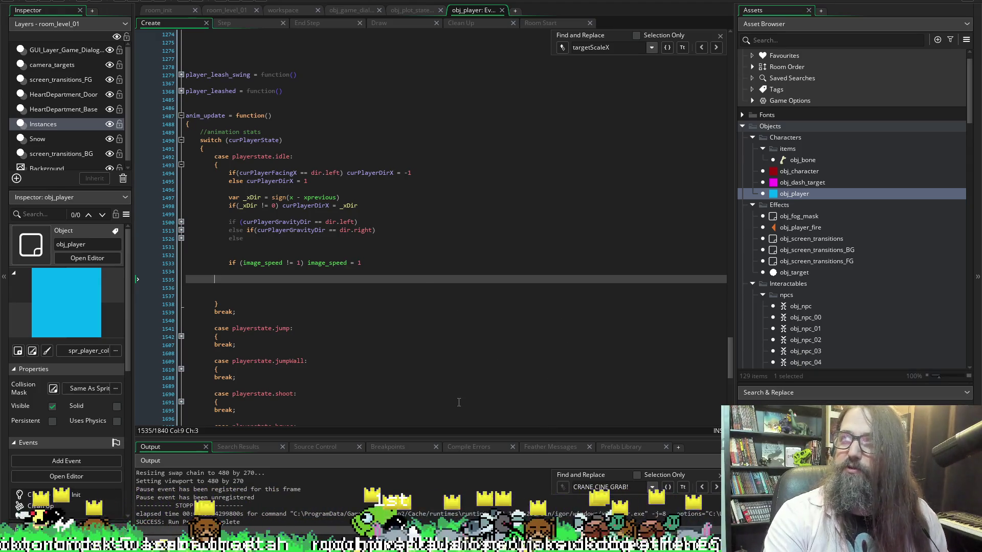
pyautogui.scroll(1, 306, 271)
pyautogui.scroll(-1, 302, 266)
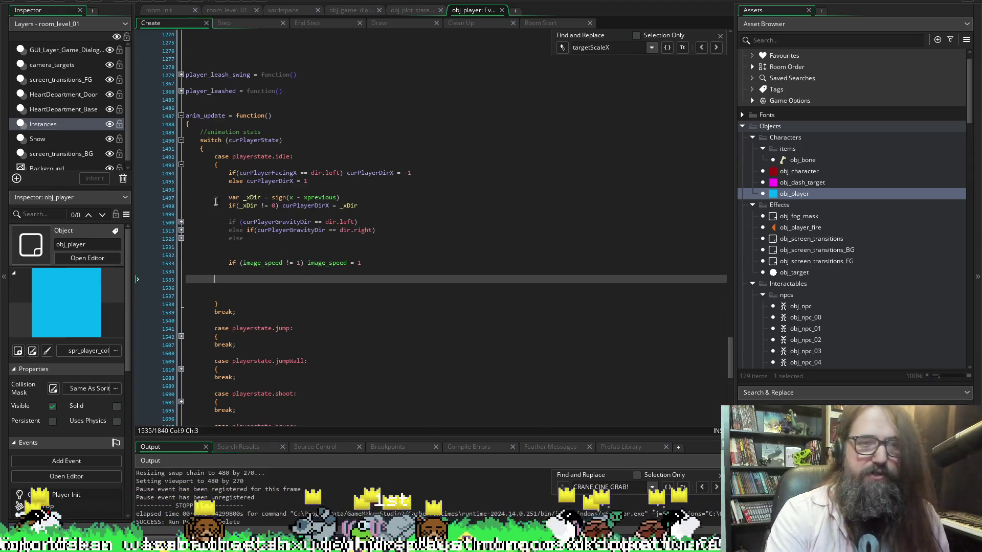
pyautogui.click(181, 231)
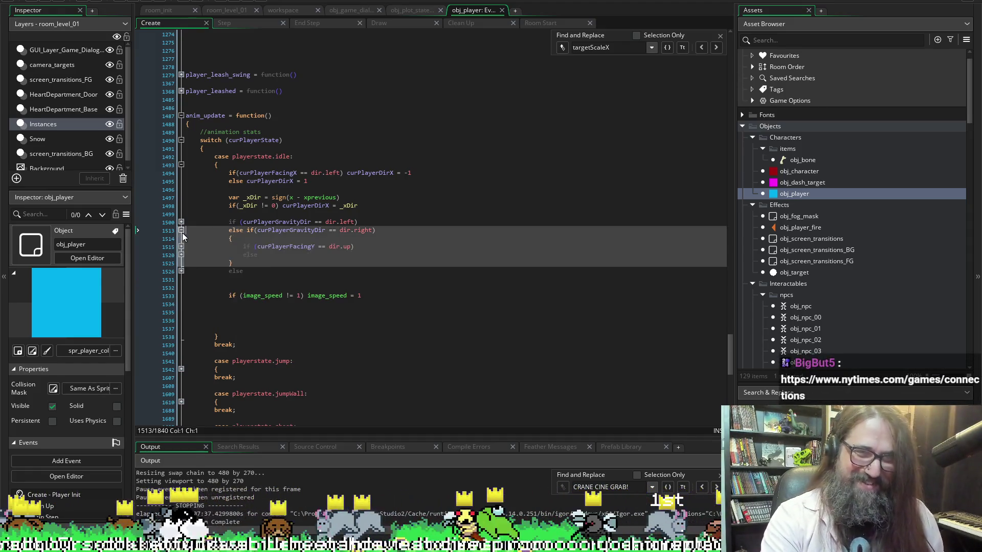
pyautogui.click(181, 222)
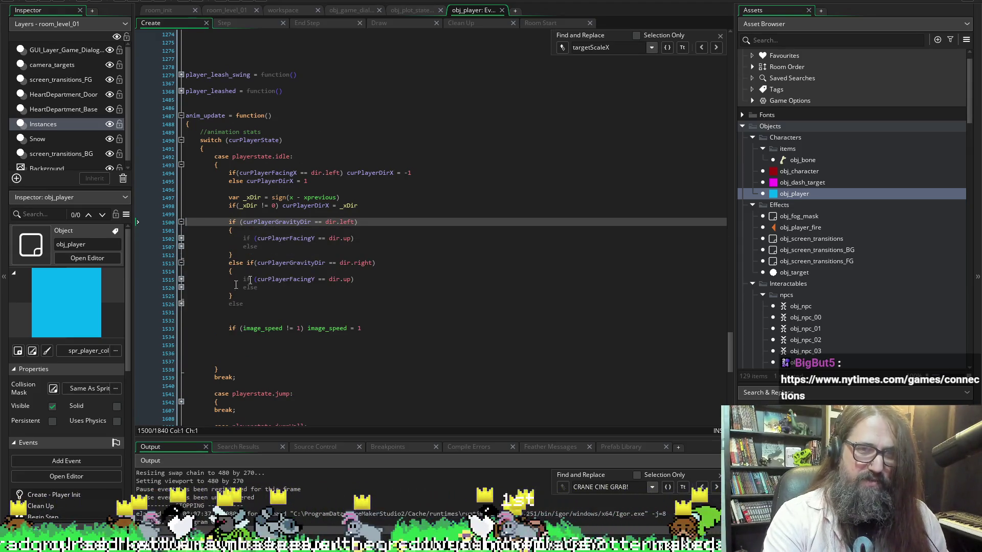
pyautogui.click(181, 247)
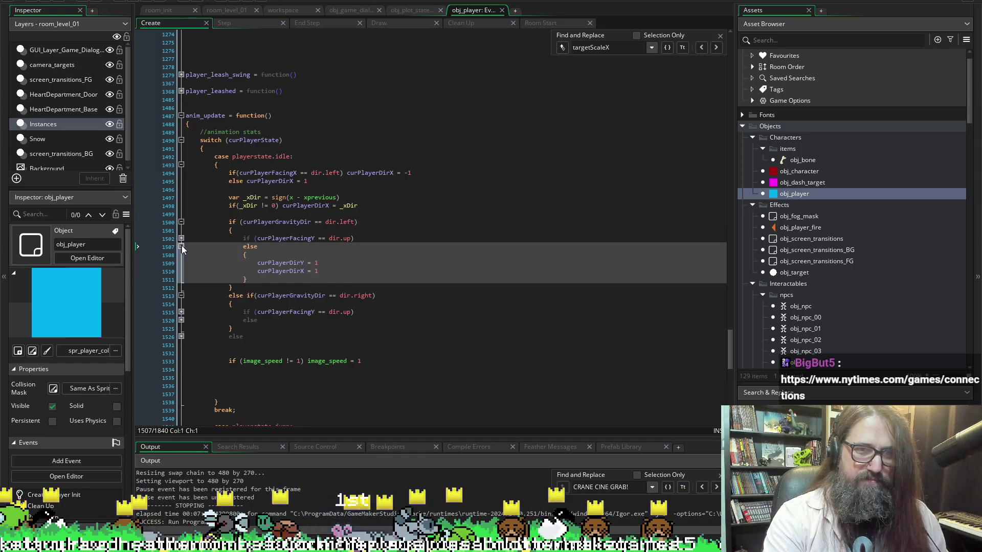
pyautogui.click(181, 247)
pyautogui.click(181, 288)
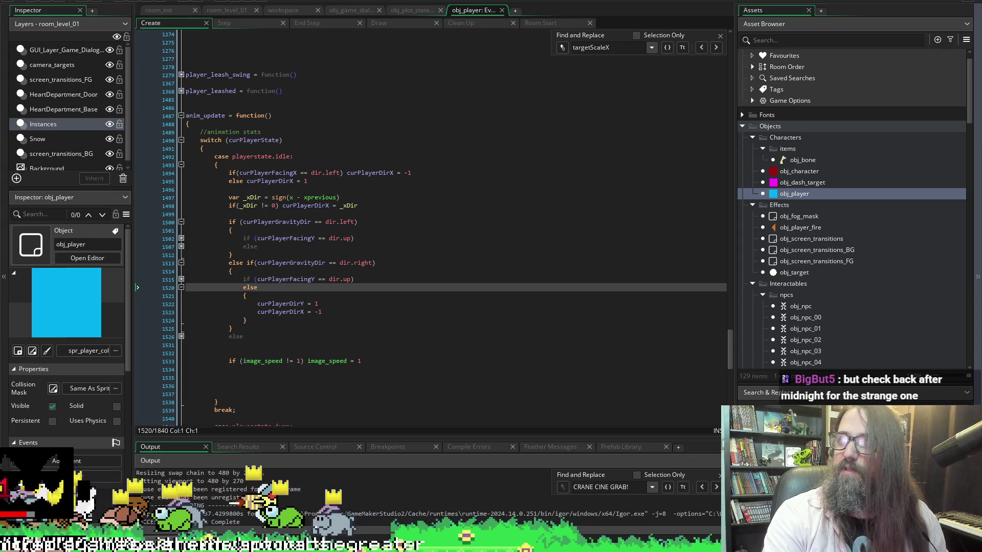
# Close the running game and add an empty line above the idle case's image_speed check.
pyautogui.hotkey('alt', 'F4')
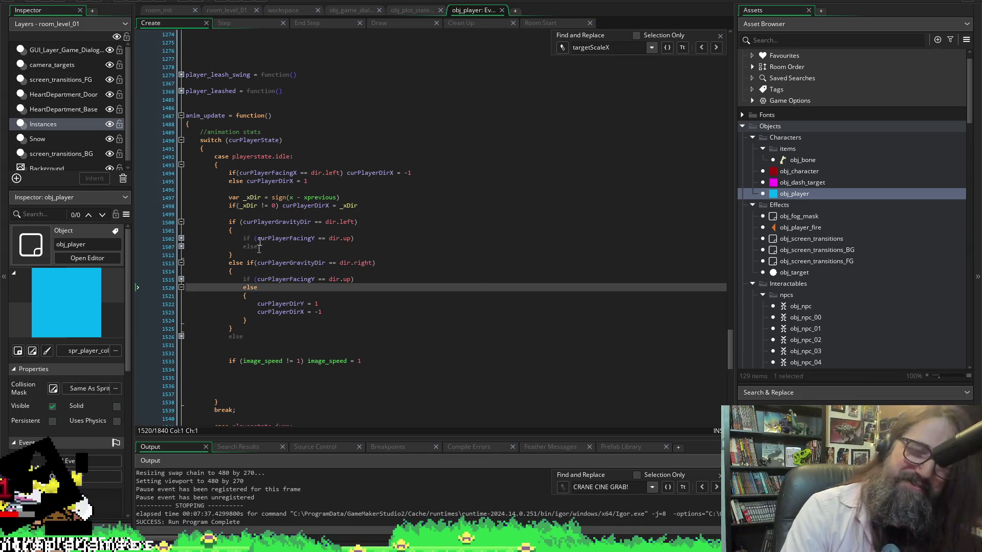
pyautogui.click(186, 337)
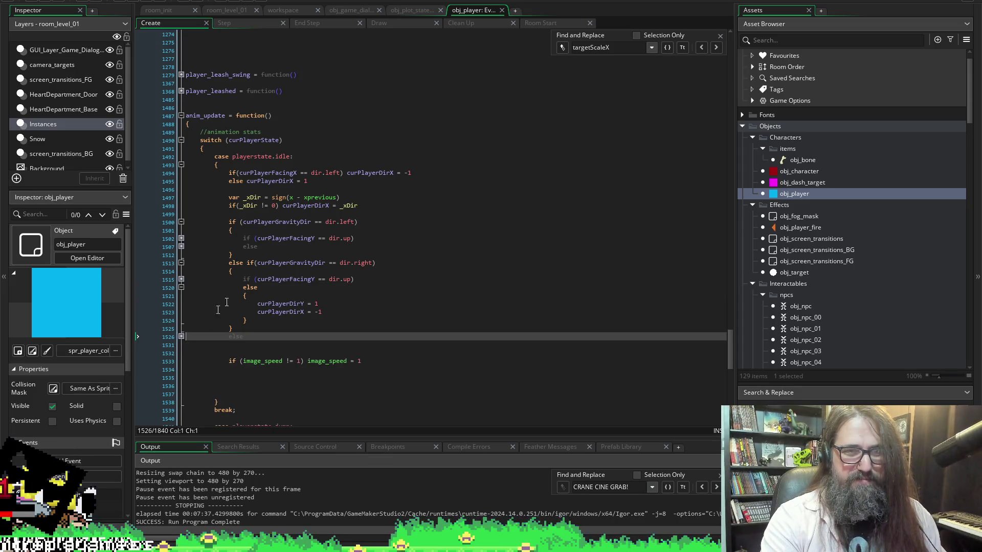
pyautogui.click(281, 163)
pyautogui.press('Down')
pyautogui.press('Down')
pyautogui.press('Down')
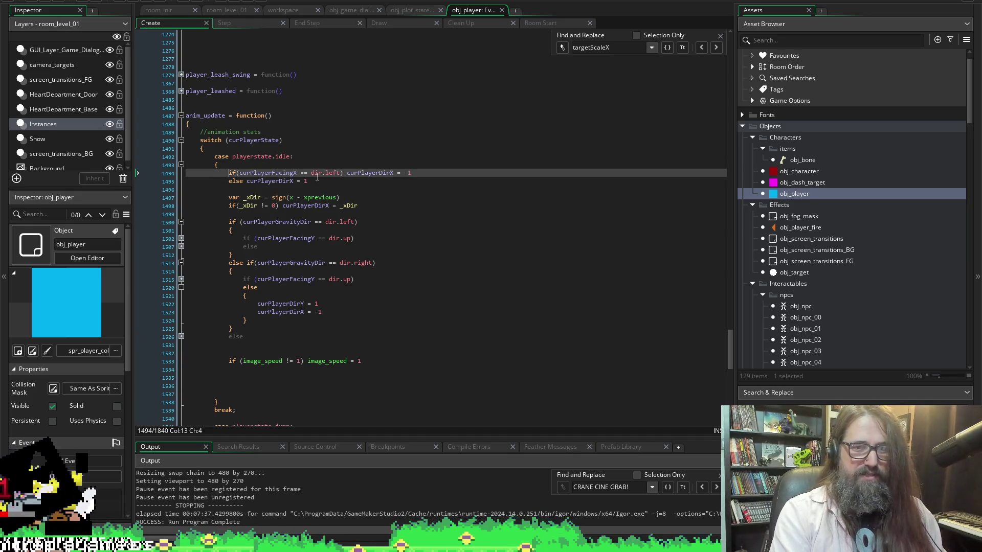
pyautogui.press('Up')
pyautogui.press('Up')
pyautogui.press('Up')
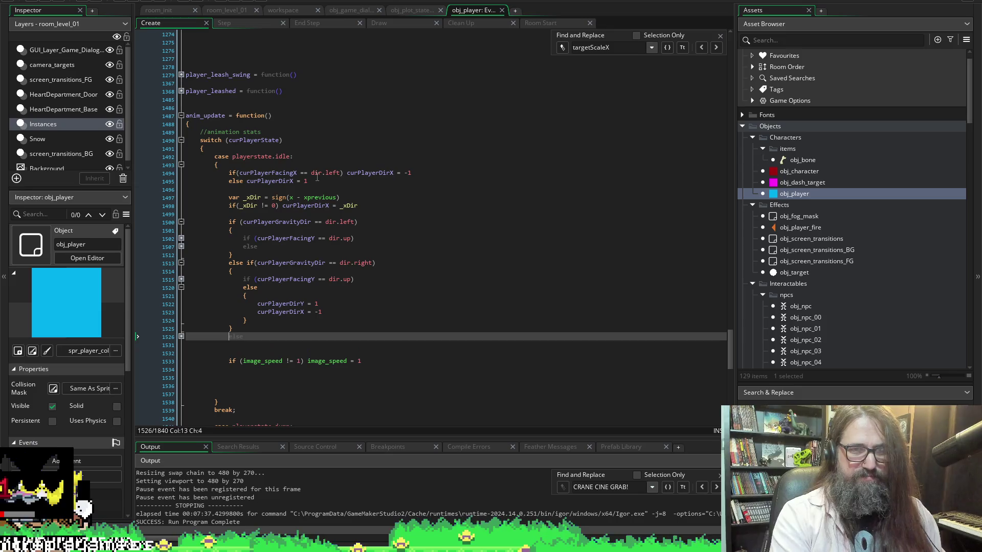
pyautogui.click(181, 250)
pyautogui.click(182, 251)
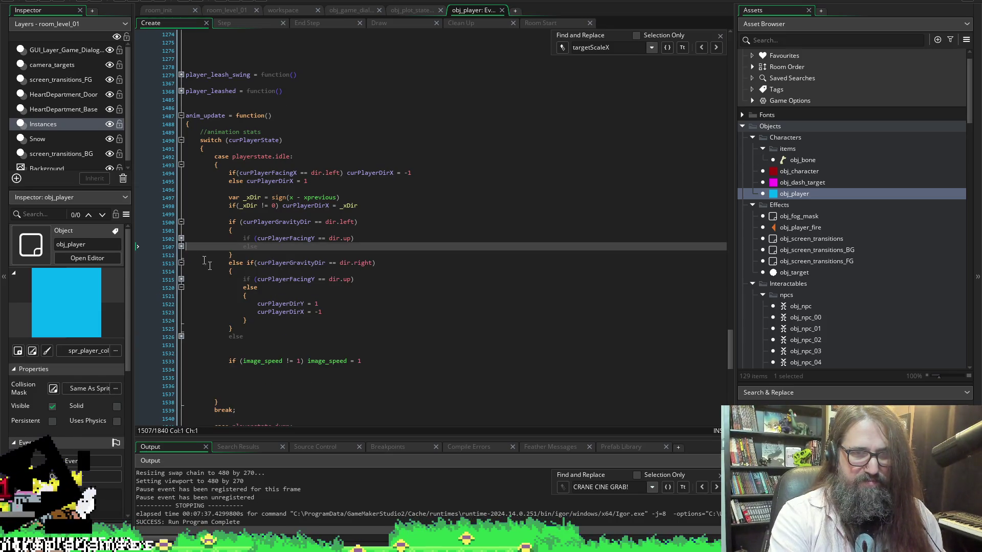
pyautogui.click(235, 353)
pyautogui.press('Down')
pyautogui.press('Up')
pyautogui.press('Up')
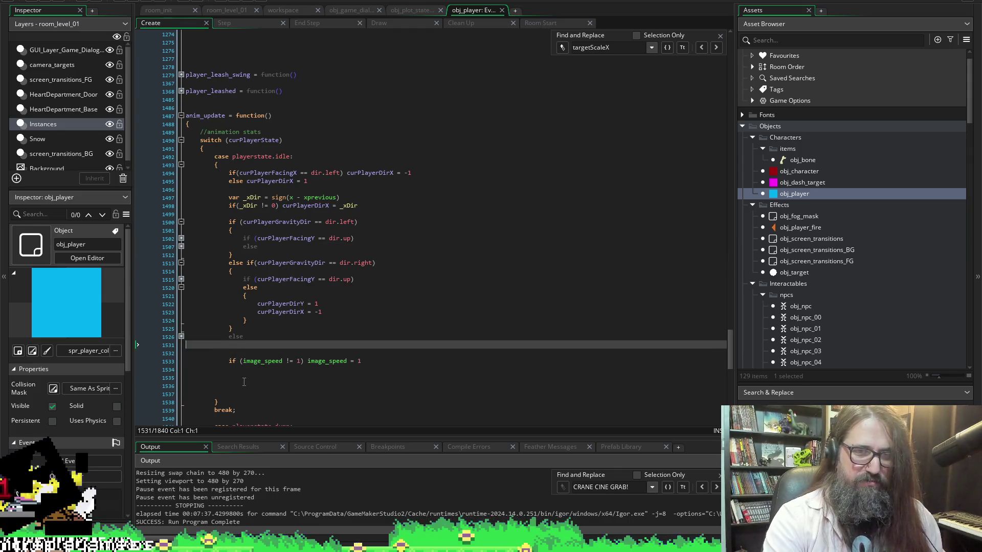
pyautogui.press('Return')
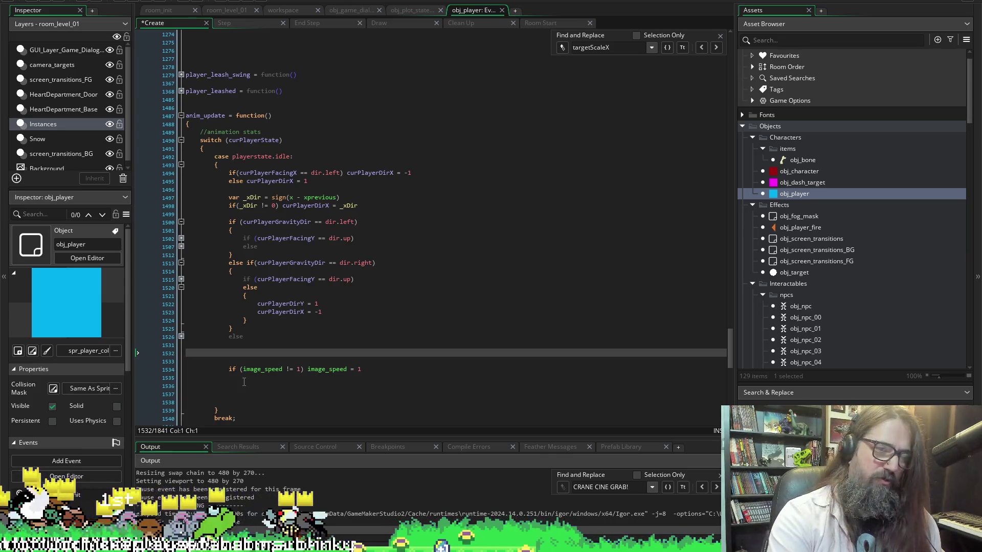
pyautogui.press('Tab')
pyautogui.press('Tab')
pyautogui.press('Tab')
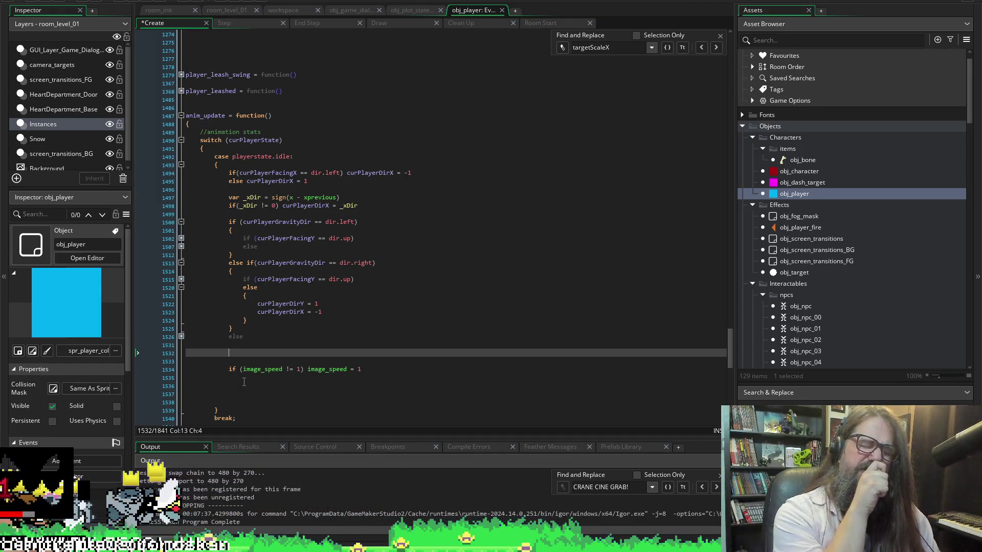
# Write `if (obj_crane_arm.curCranestate ==`, using autocomplete for the object and member names.
pyautogui.write('if (')
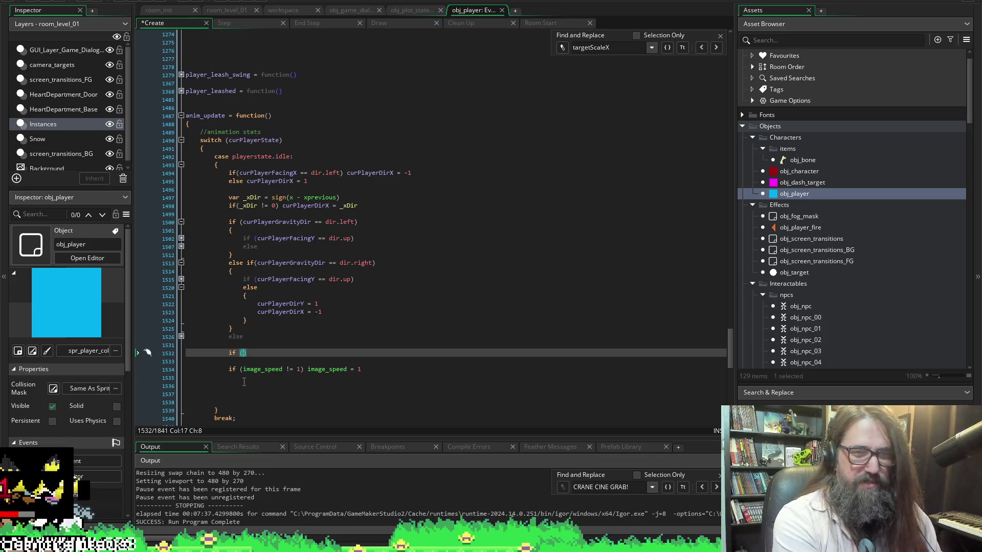
pyautogui.write('obj_c')
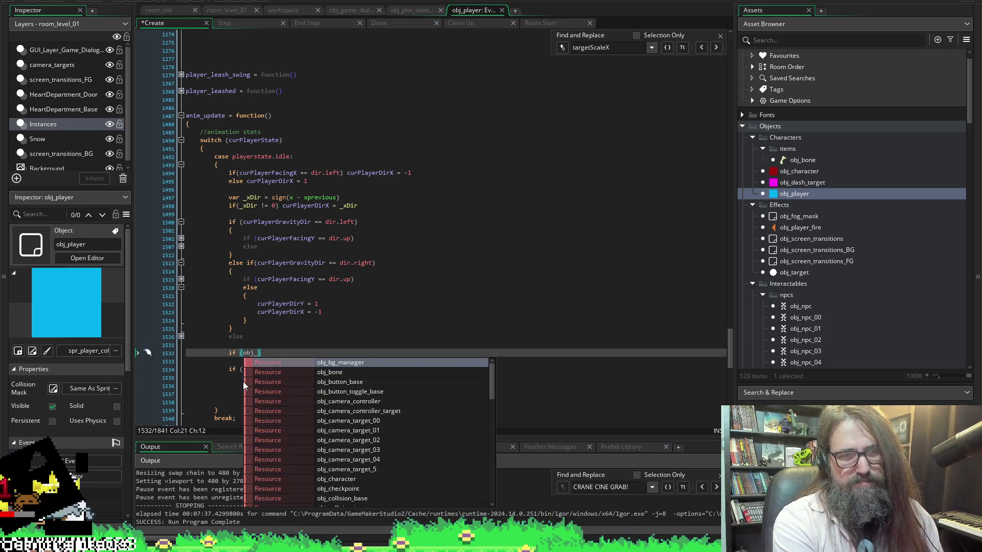
pyautogui.write('ra')
pyautogui.press('Return')
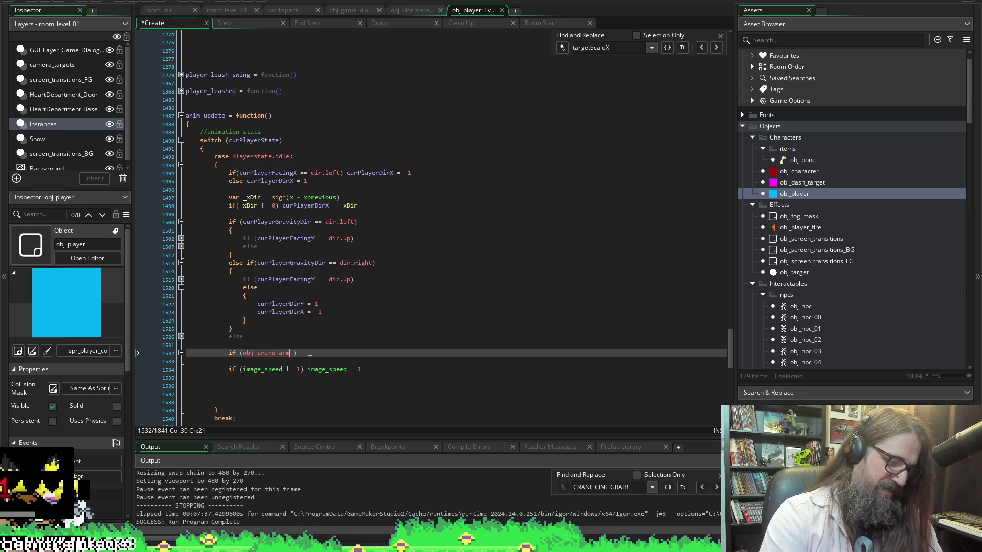
pyautogui.write('.')
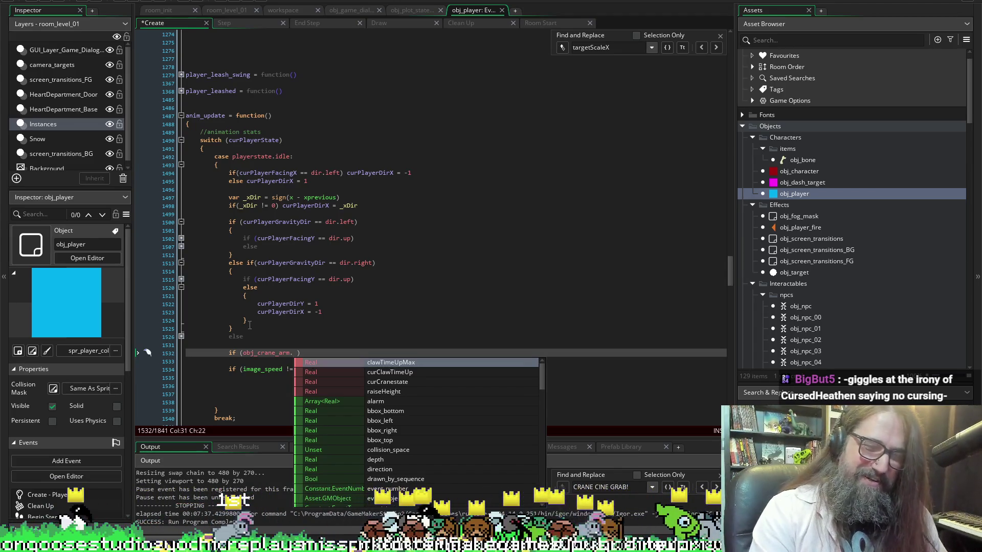
pyautogui.moveTo(286, 368)
pyautogui.press('Escape')
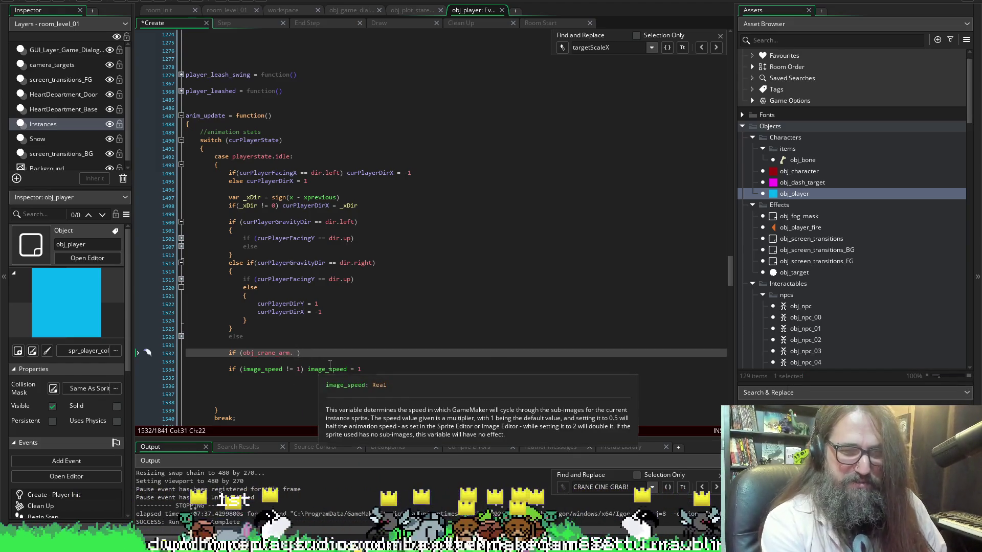
pyautogui.hotkey('ctrl', 'space')
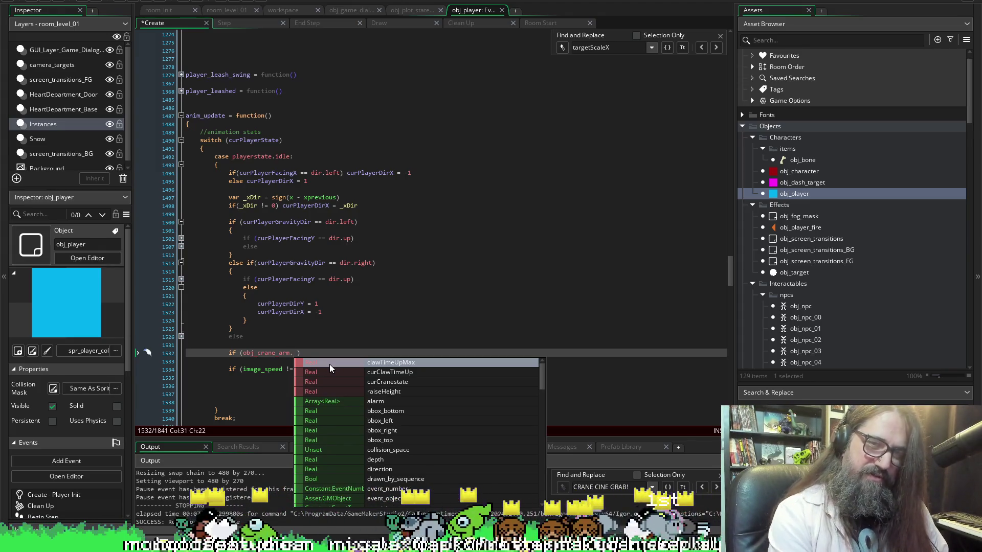
pyautogui.press('Down')
pyautogui.press('Down')
pyautogui.press('Return')
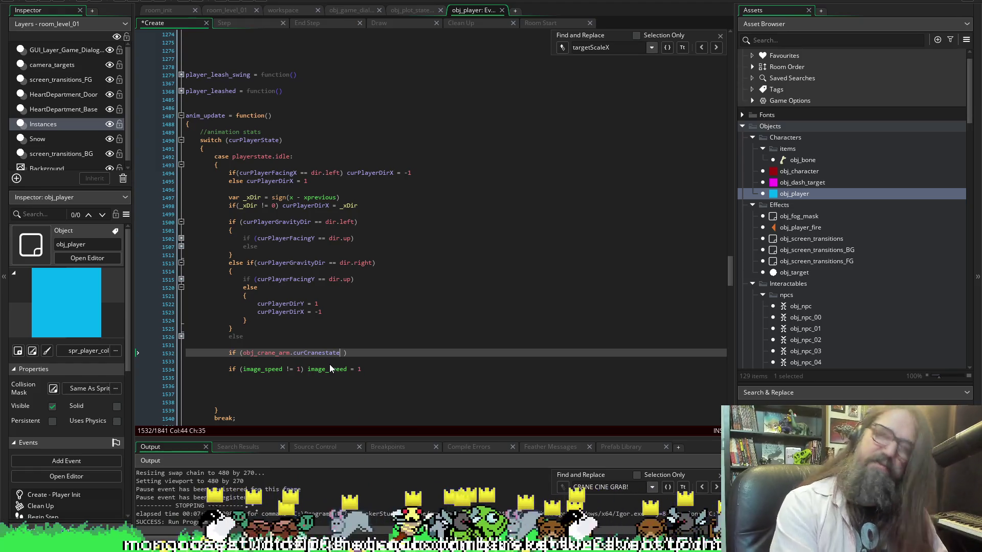
pyautogui.write('.')
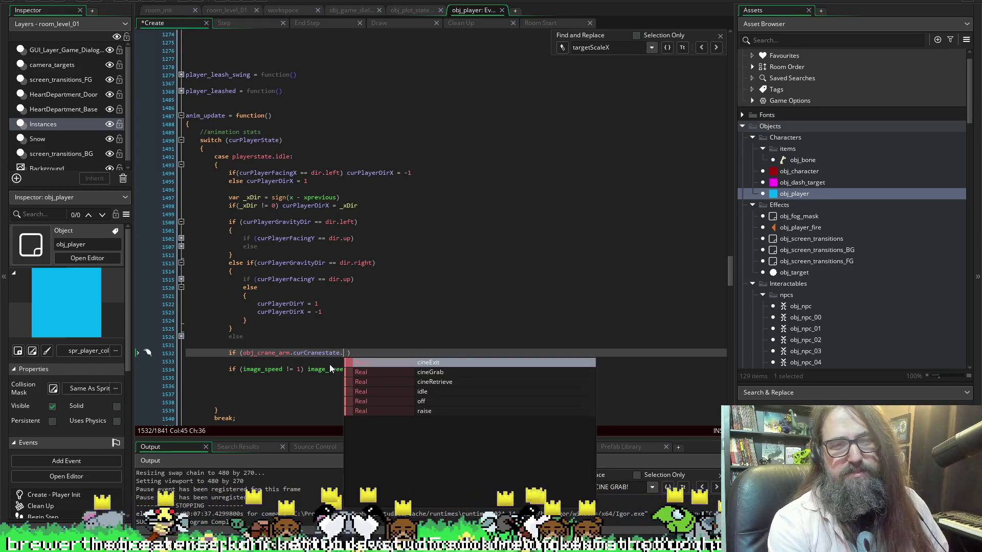
pyautogui.press('BackSpace')
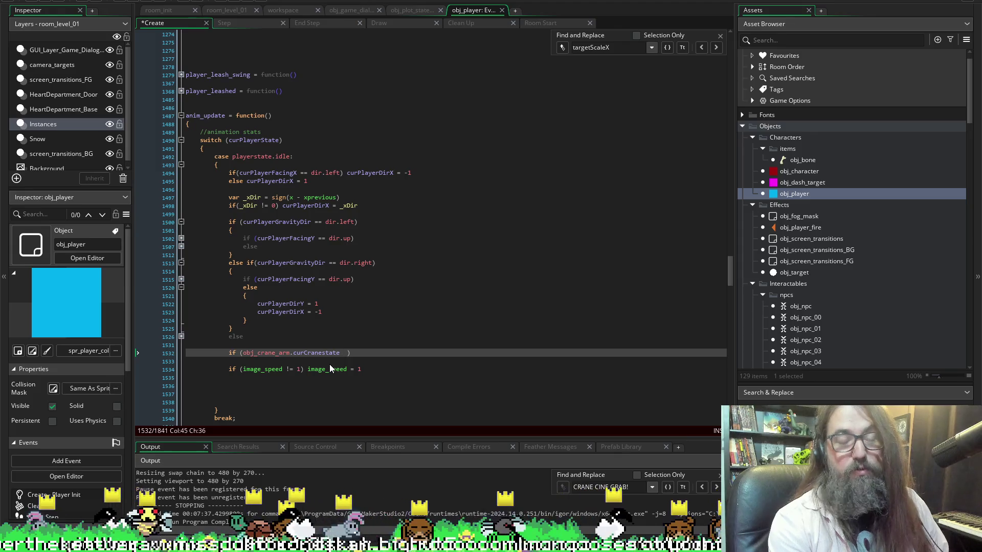
pyautogui.moveTo(334, 364)
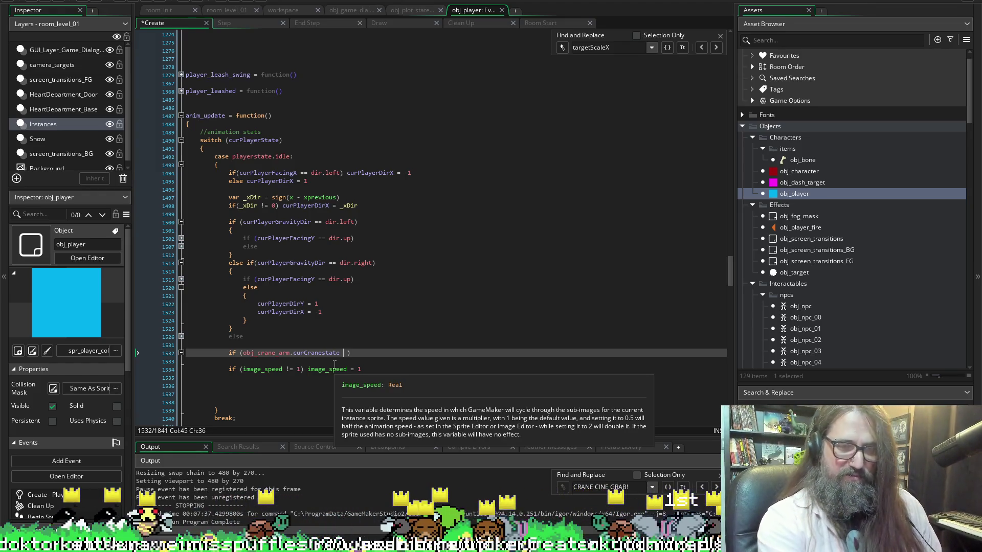
pyautogui.write('==')
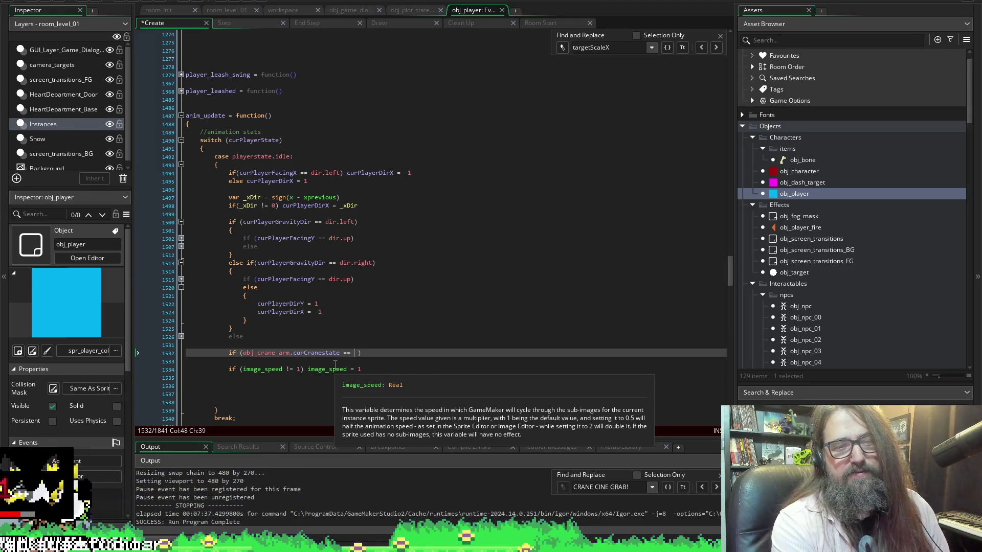
# Change the comparison to != and type obj_crane_arm after it, then select that text.
pyautogui.press('BackSpace')
pyautogui.press('BackSpace')
pyautogui.press('BackSpace')
pyautogui.write('!=')
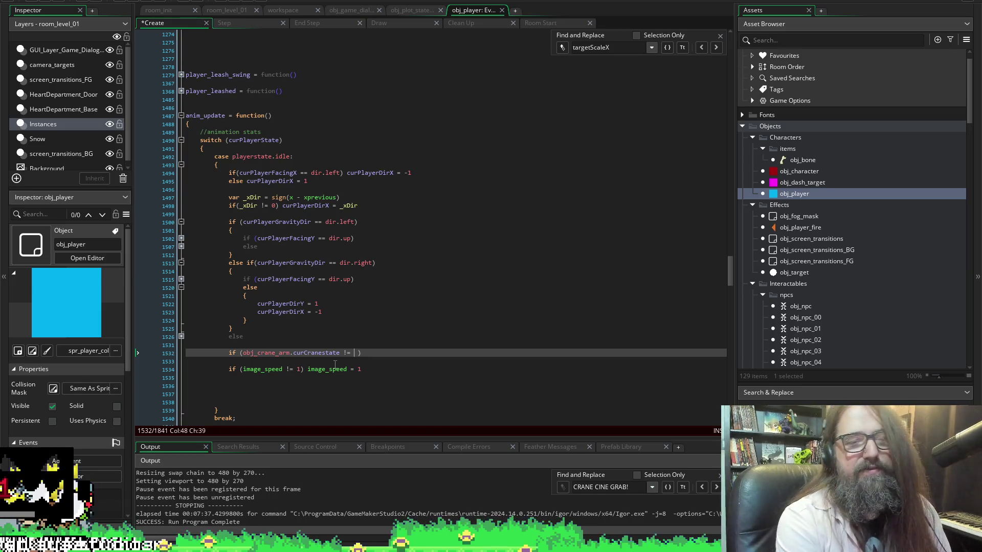
pyautogui.write('obj_)')
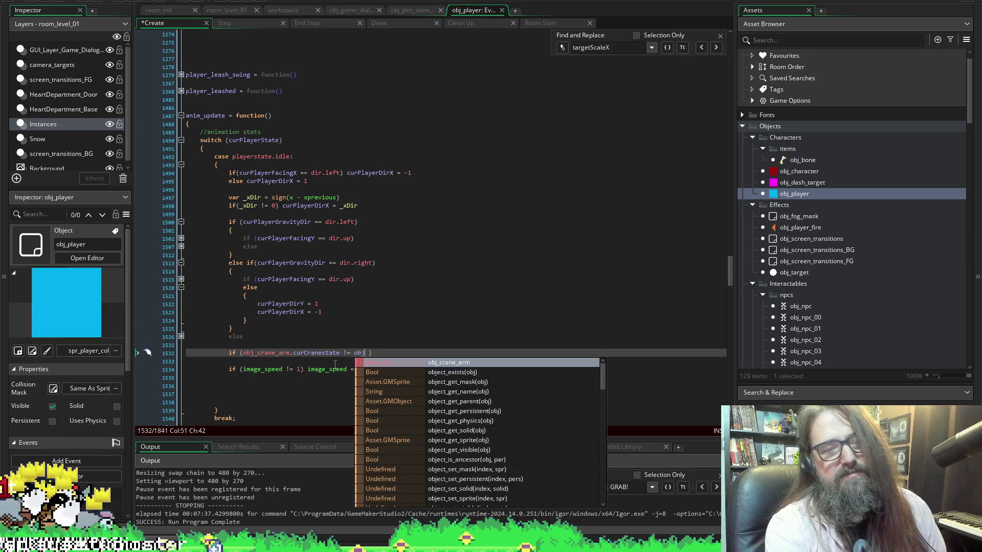
pyautogui.press('BackSpace')
pyautogui.write('c')
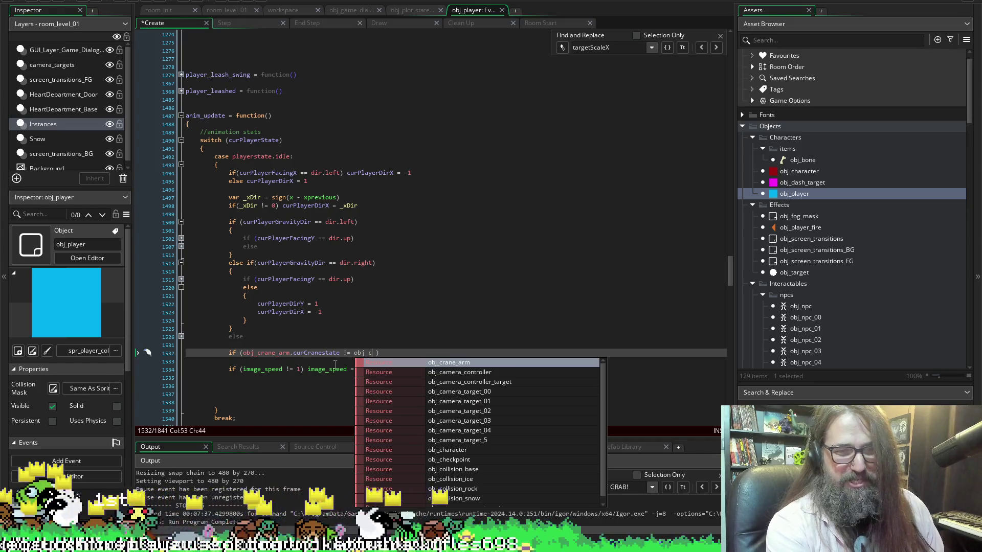
pyautogui.write('aded')
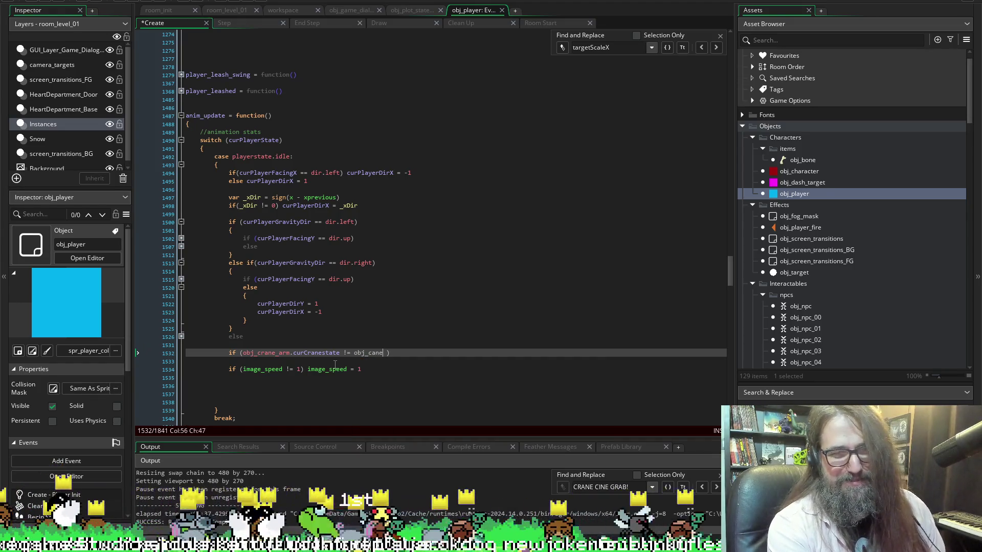
pyautogui.press('BackSpace')
pyautogui.press('BackSpace')
pyautogui.press('BackSpace')
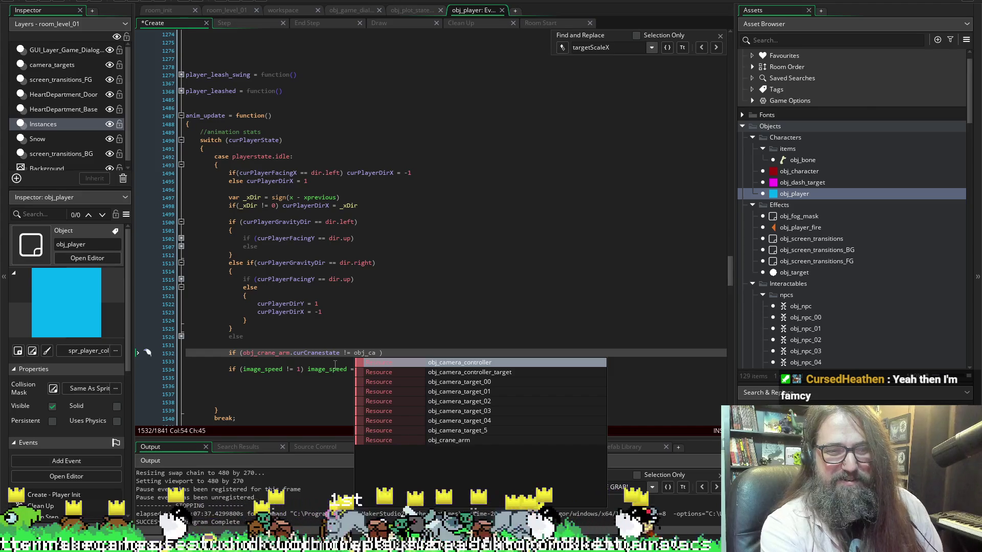
pyautogui.write('ran')
pyautogui.press('Return')
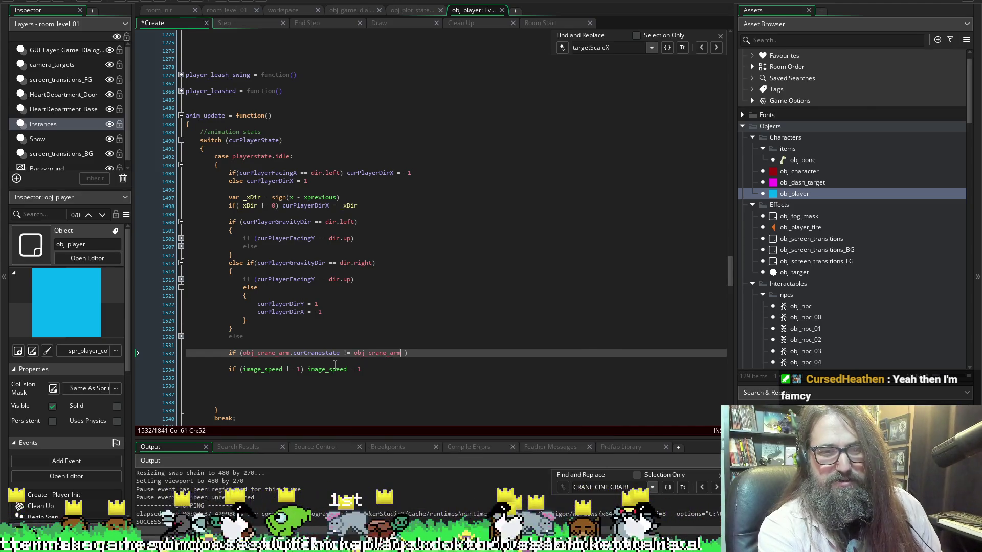
pyautogui.write('.c')
pyautogui.press('BackSpace')
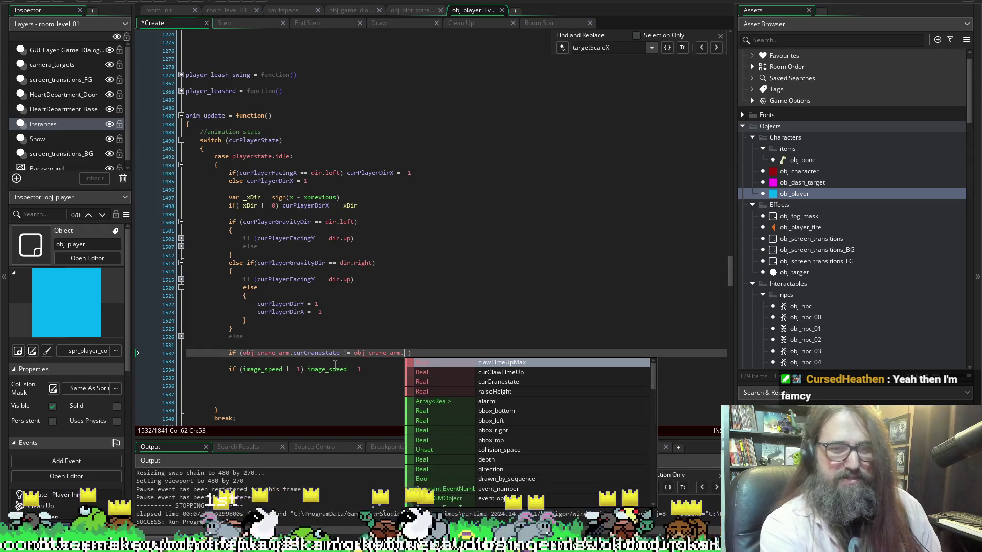
pyautogui.press('Escape')
pyautogui.hotkey('ctrl', 'shift', 'Left')
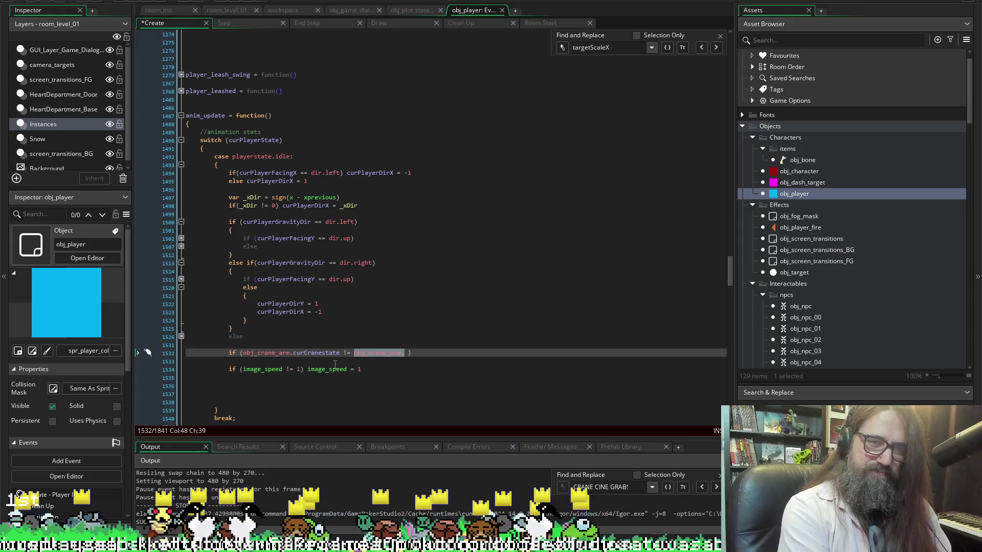
# Replace it with cranestate.off, save the Create code, and start a new line below the condition.
pyautogui.write('cranestate.')
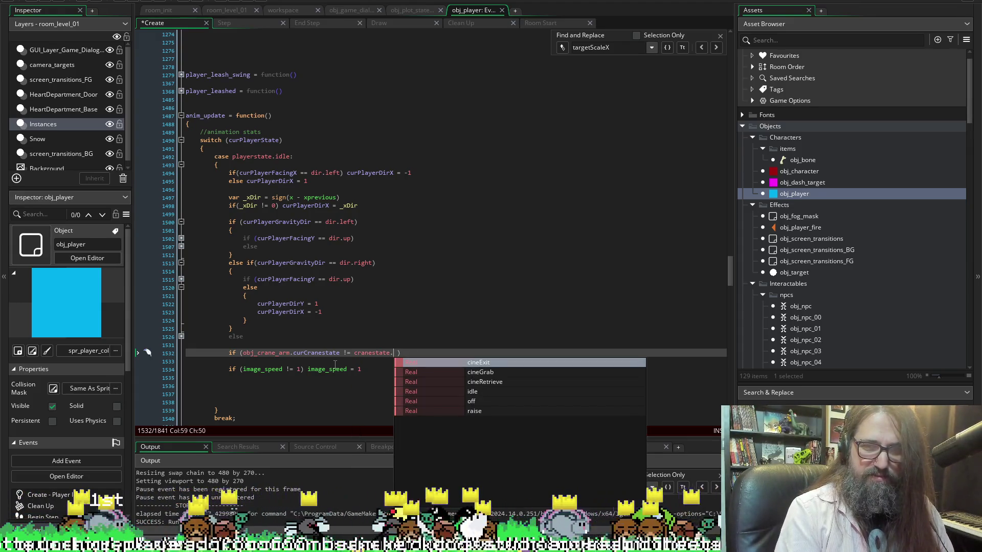
pyautogui.press('Down')
pyautogui.press('Down')
pyautogui.press('Down')
pyautogui.press('Up')
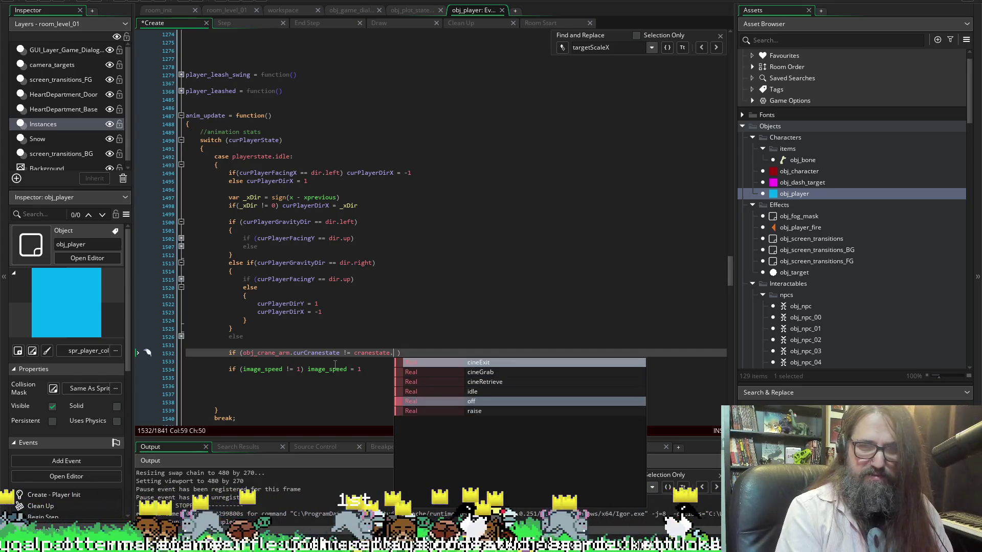
pyautogui.press('Return')
pyautogui.hotkey('ctrl', 's')
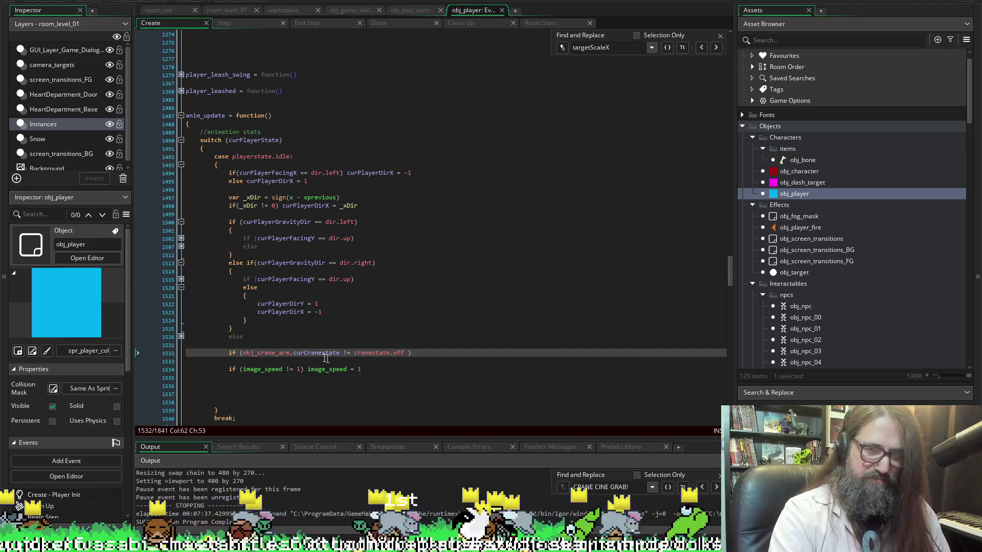
pyautogui.press('End')
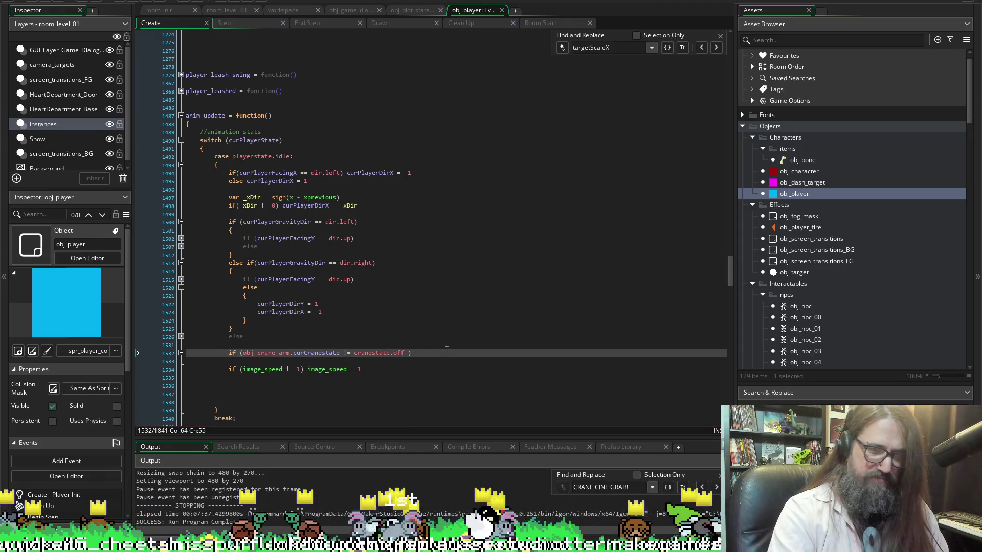
pyautogui.press('Return')
# Open the brace block and type sprite_index =, correcting the misspelled variable name.
pyautogui.write('{')
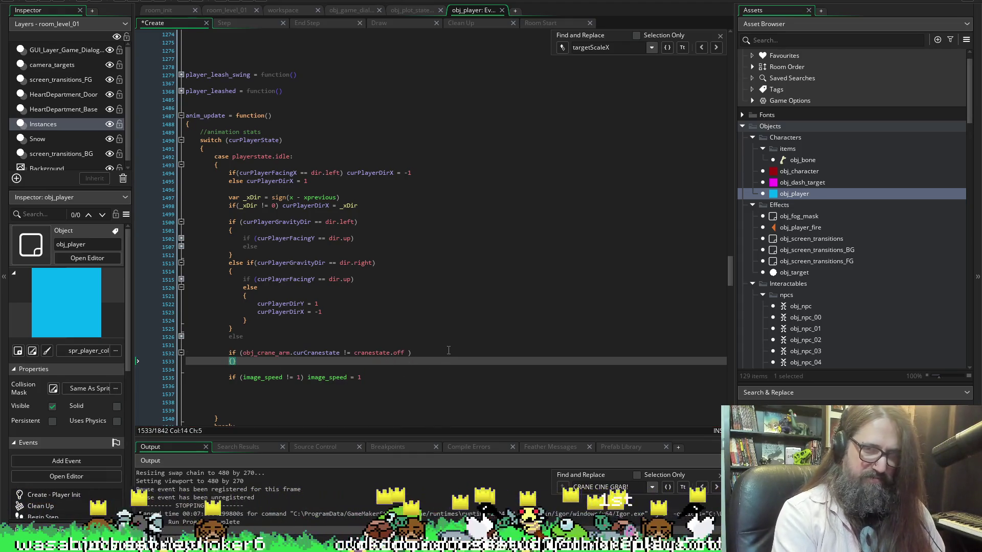
pyautogui.press('Return')
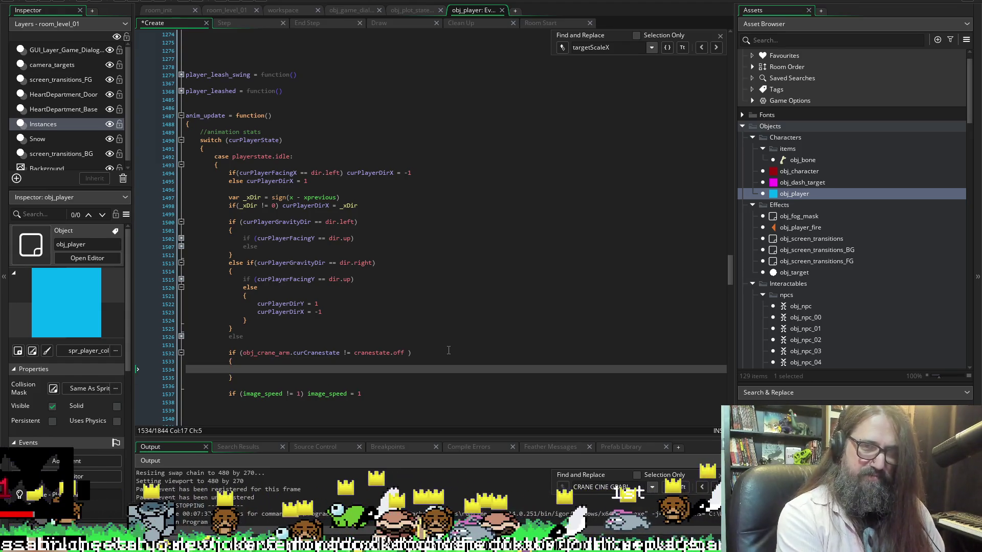
pyautogui.write('im')
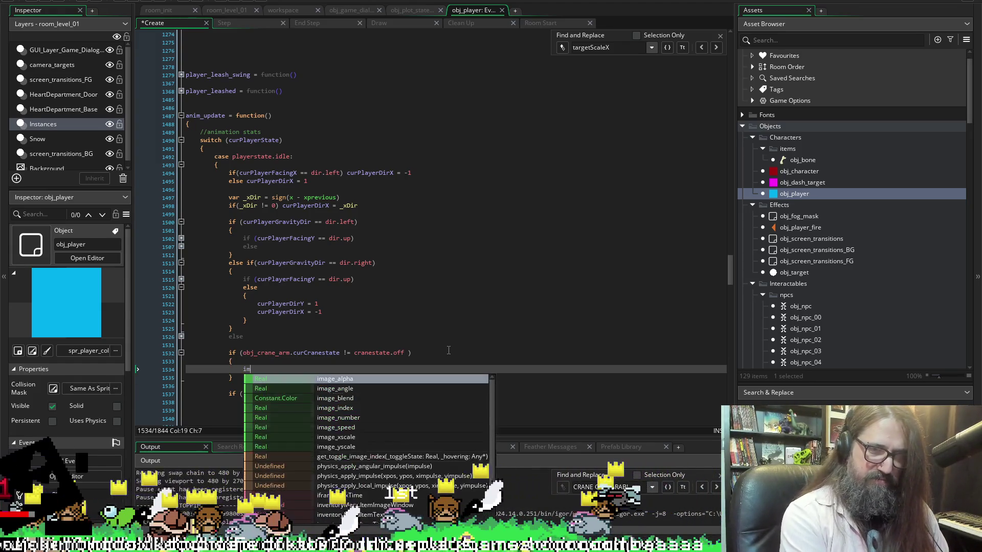
pyautogui.write('age_spr')
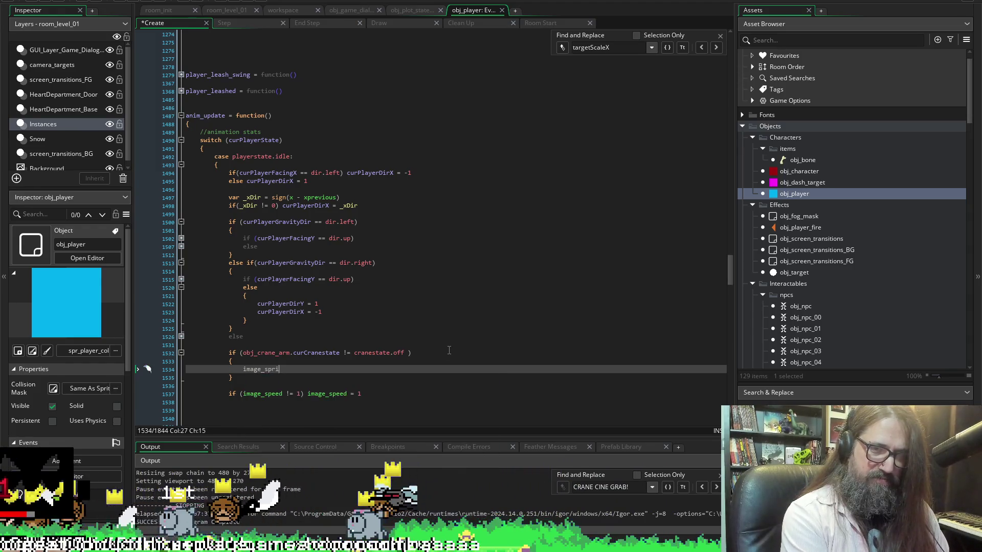
pyautogui.press('BackSpace')
pyautogui.write('ir')
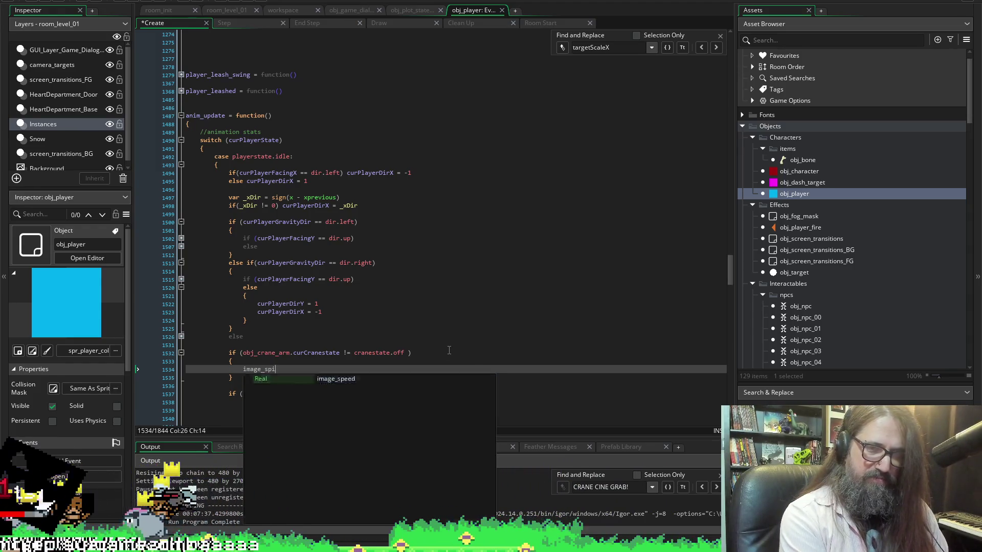
pyautogui.press('BackSpace')
pyautogui.press('BackSpace')
pyautogui.write('rite')
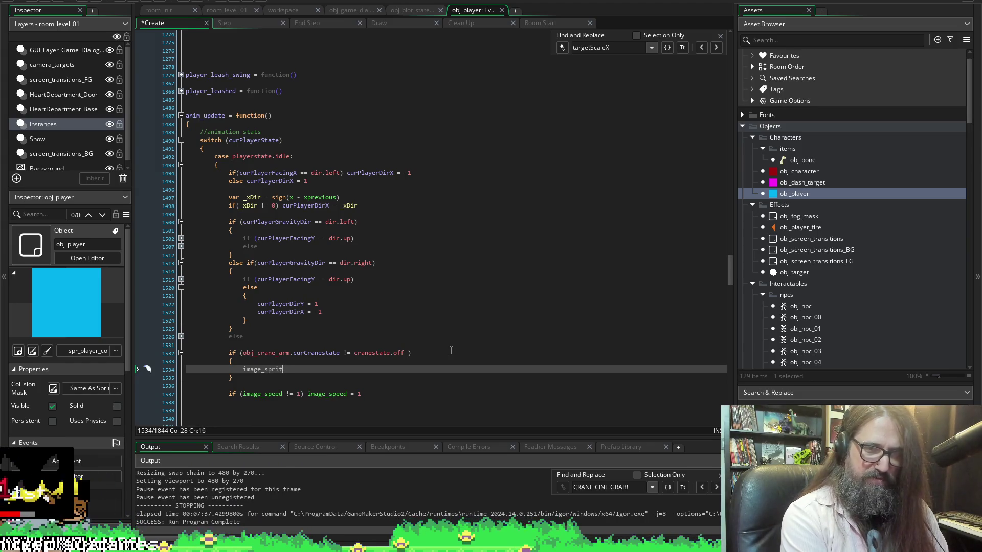
pyautogui.press('BackSpace')
pyautogui.press('BackSpace')
pyautogui.press('BackSpace')
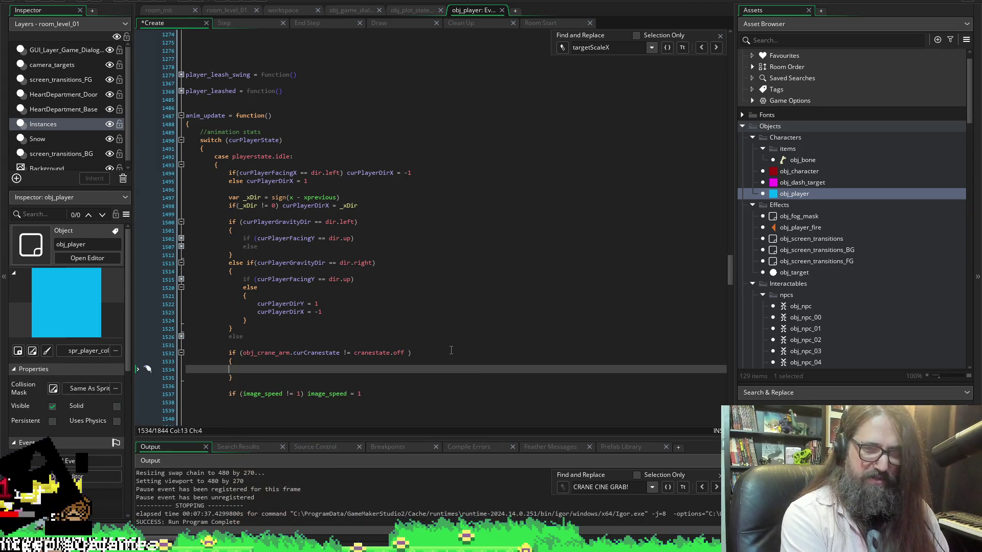
pyautogui.write('sprite_index')
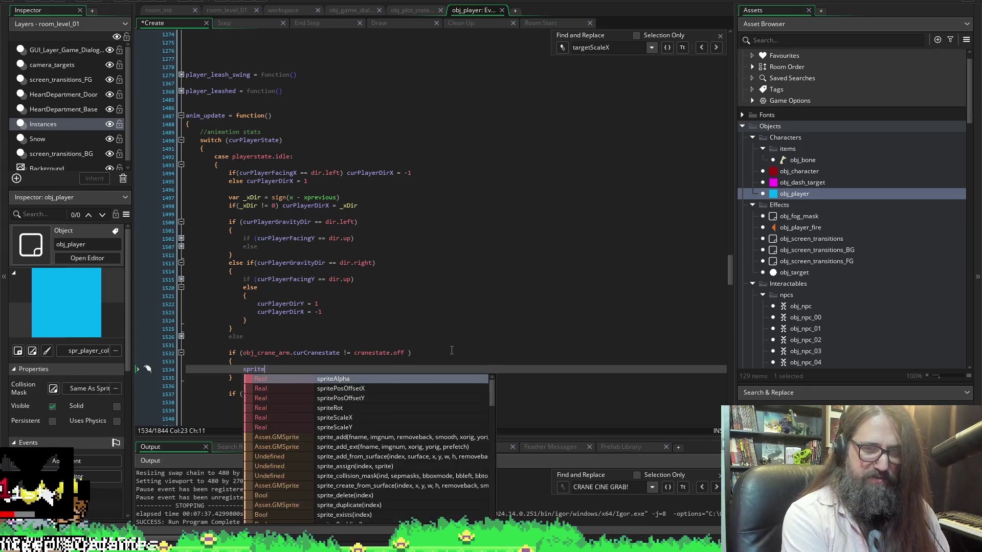
pyautogui.write(' =')
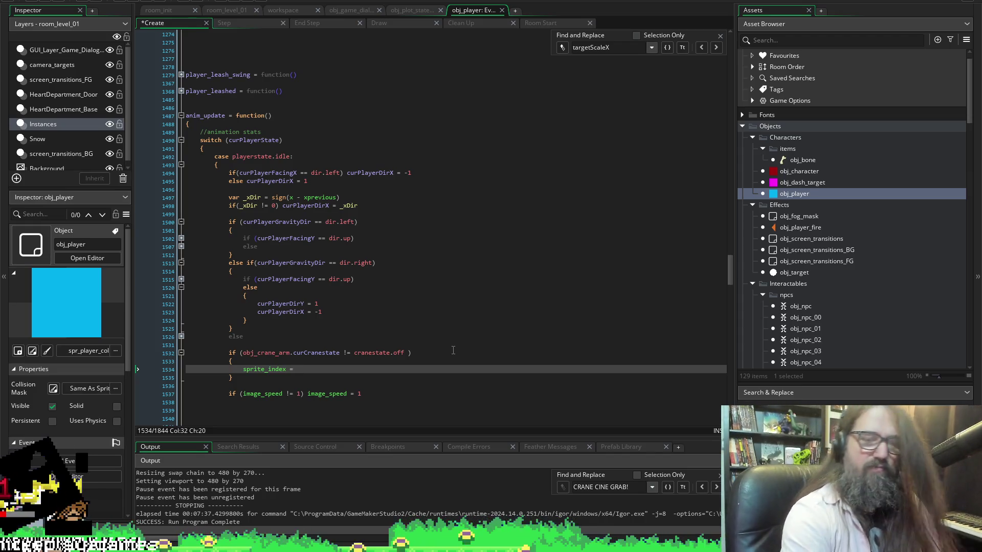
# Assign spr_player_standing_idle from autocomplete, save, and move below the closing brace.
pyautogui.write('spr_playe')
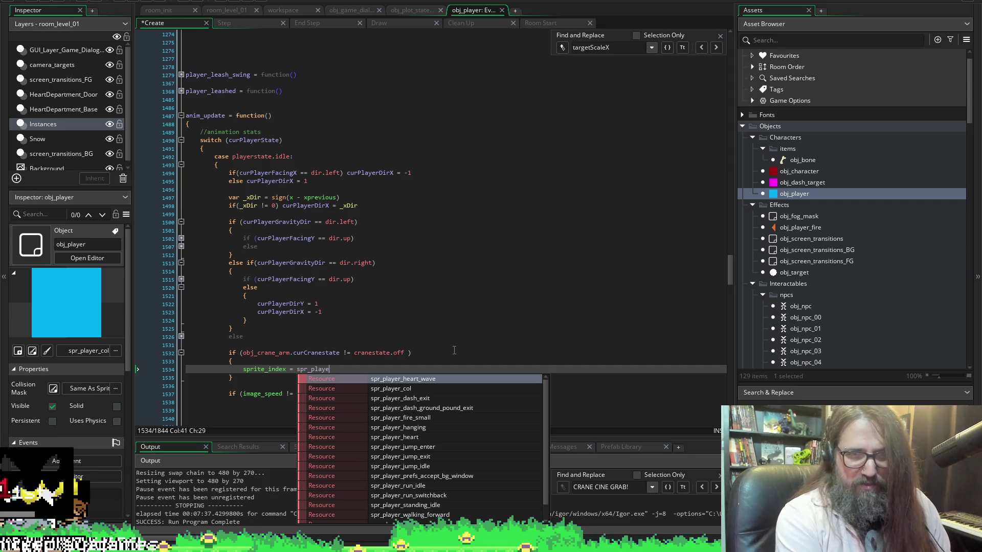
pyautogui.write('r_')
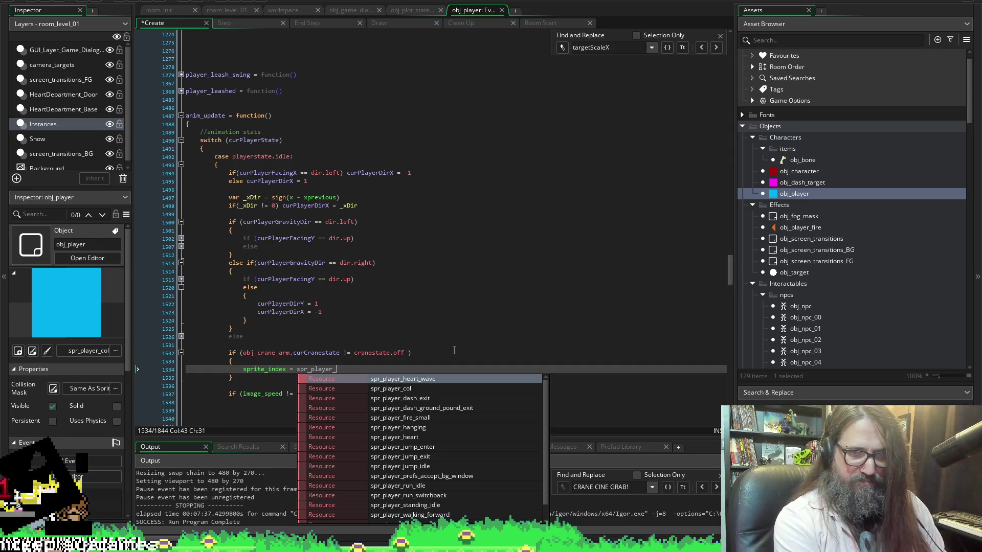
pyautogui.write('i')
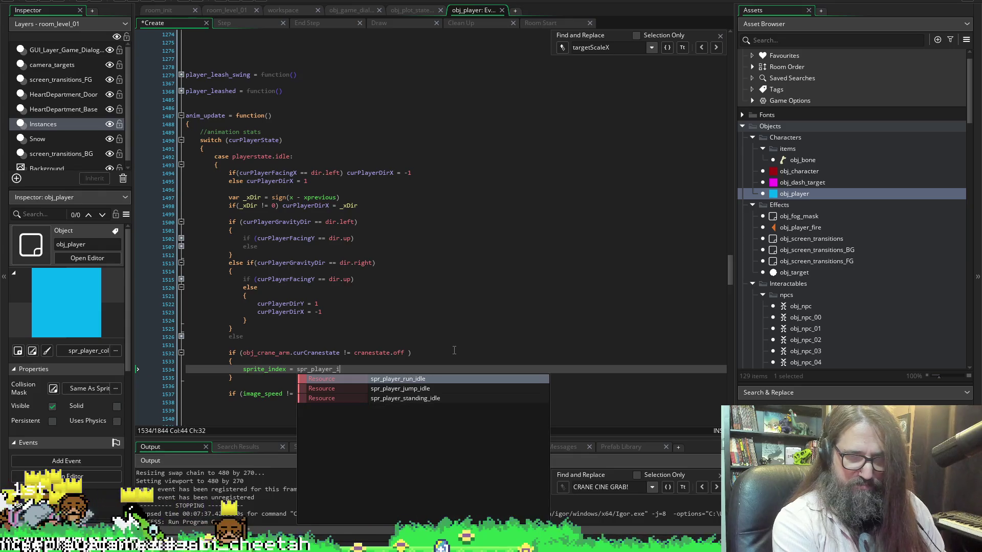
pyautogui.press('Down')
pyautogui.press('Down')
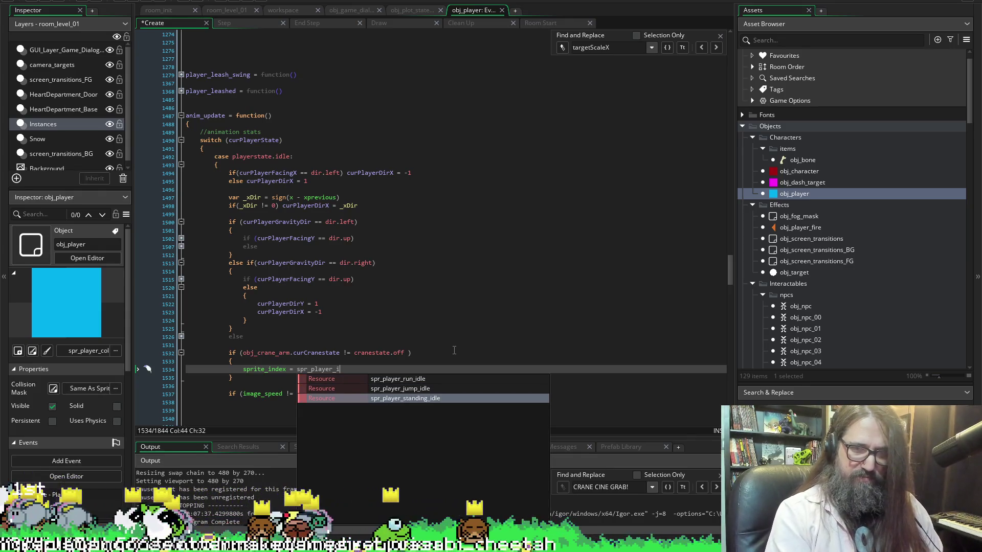
pyautogui.press('Return')
pyautogui.hotkey('ctrl', 's')
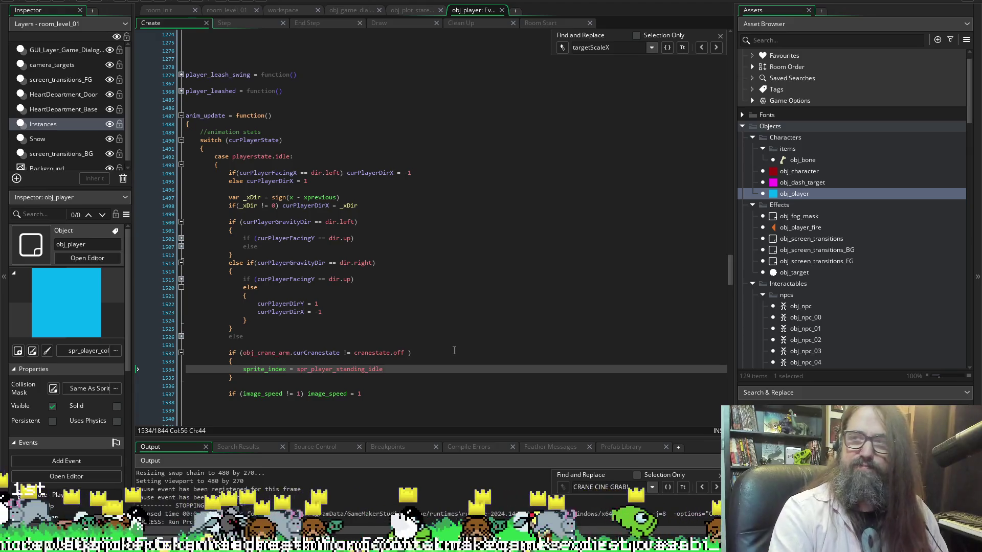
pyautogui.scroll(-2, 345, 334)
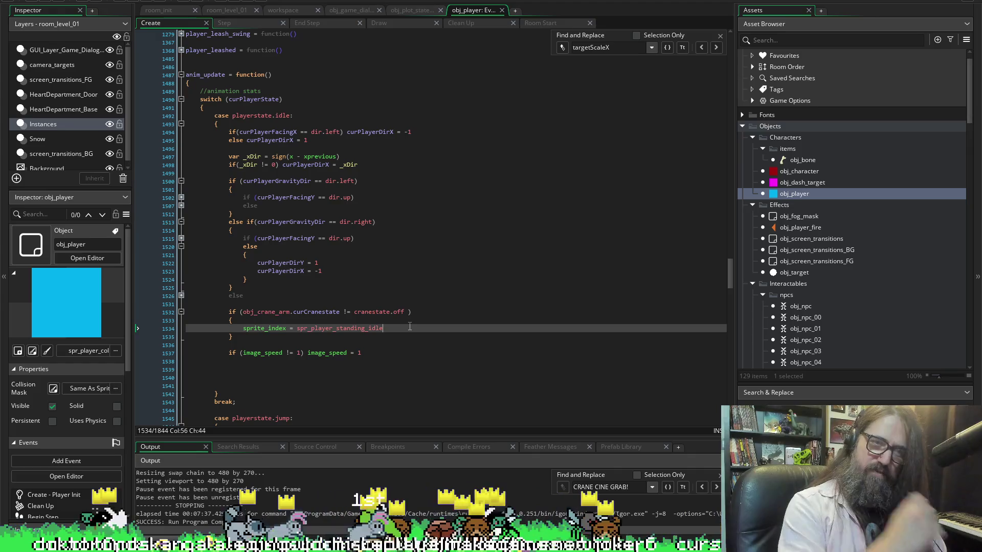
pyautogui.press('Down')
# Add else (sprite_index = spr_player_hanging) below the block by copying and editing the idle assignment, then save.
pyautogui.press('Return')
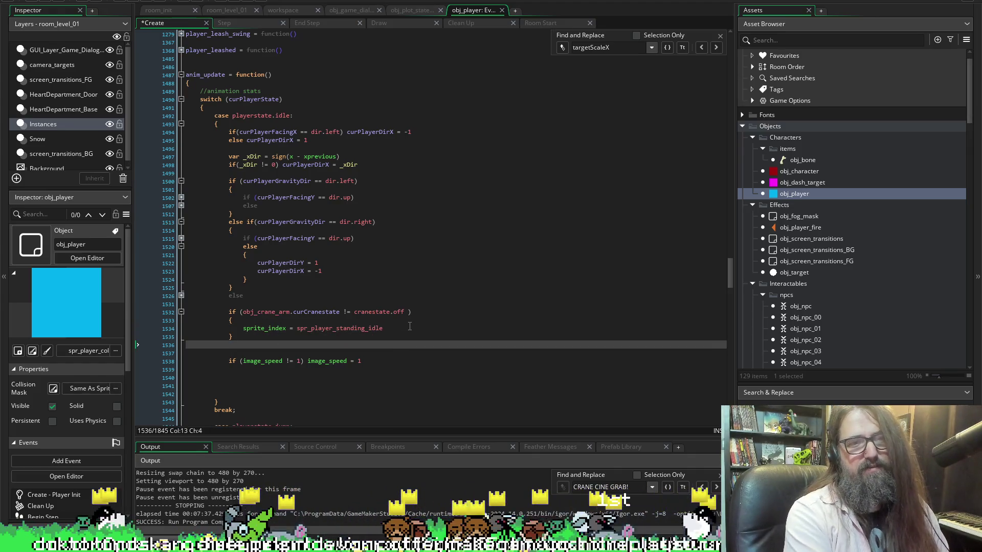
pyautogui.write('else (')
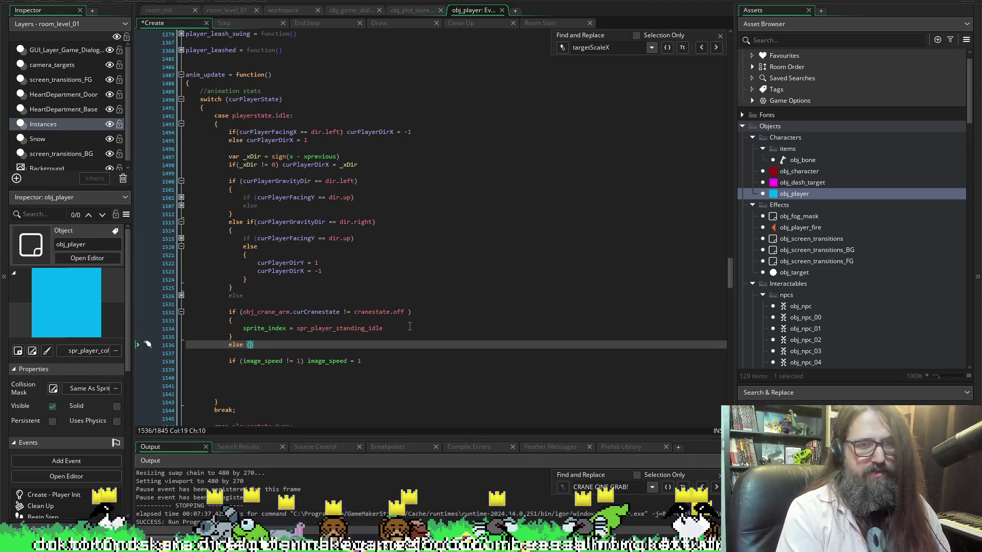
pyautogui.moveTo(397, 328); pyautogui.dragTo(243, 329)
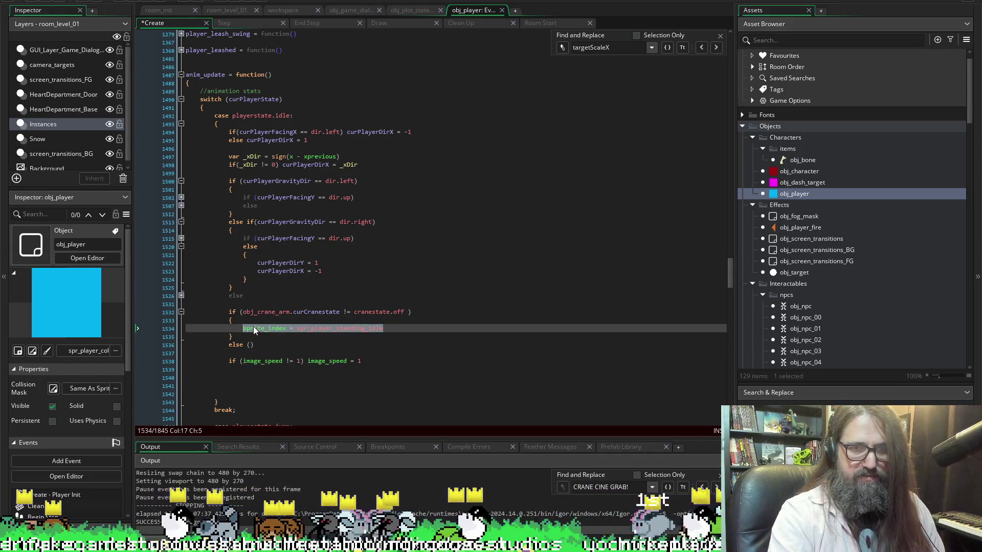
pyautogui.hotkey('ctrl', 'c')
pyautogui.click(250, 345)
pyautogui.hotkey('ctrl', 'v')
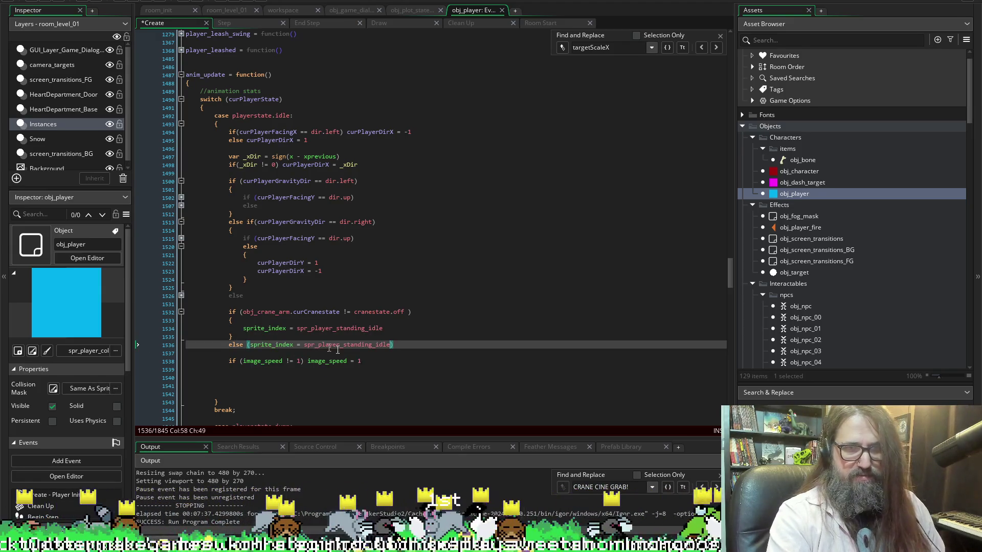
pyautogui.click(372, 339)
pyautogui.click(390, 344)
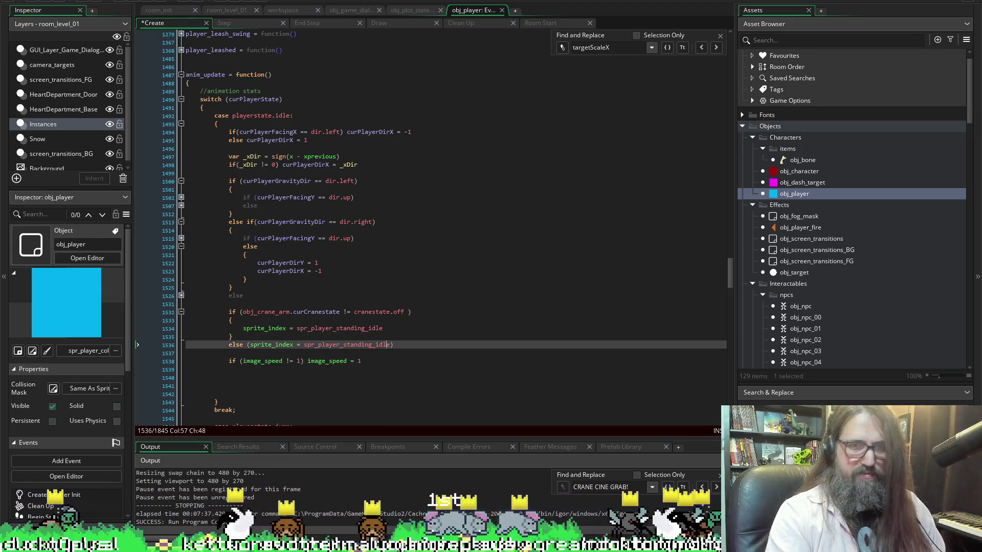
pyautogui.moveTo(390, 344); pyautogui.dragTo(342, 345)
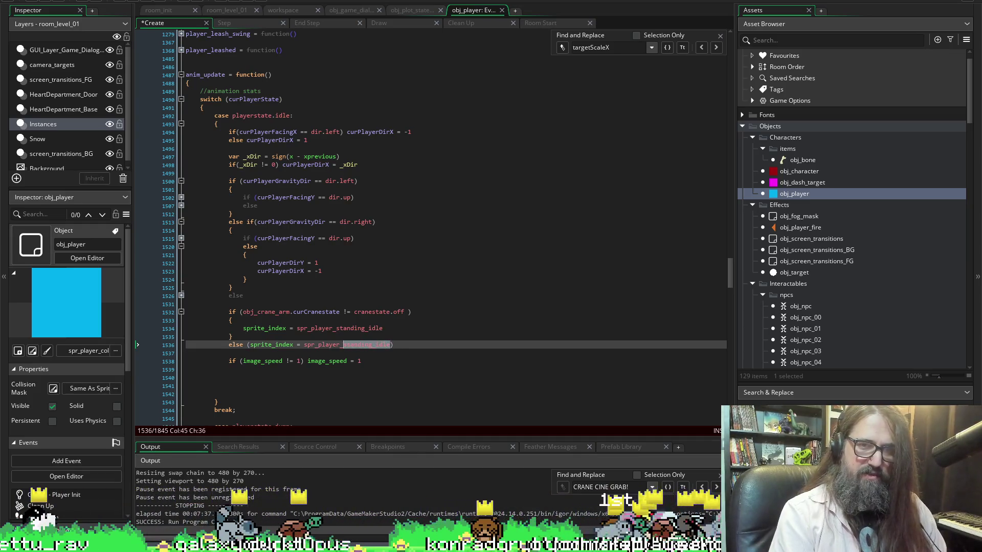
pyautogui.write('hanging')
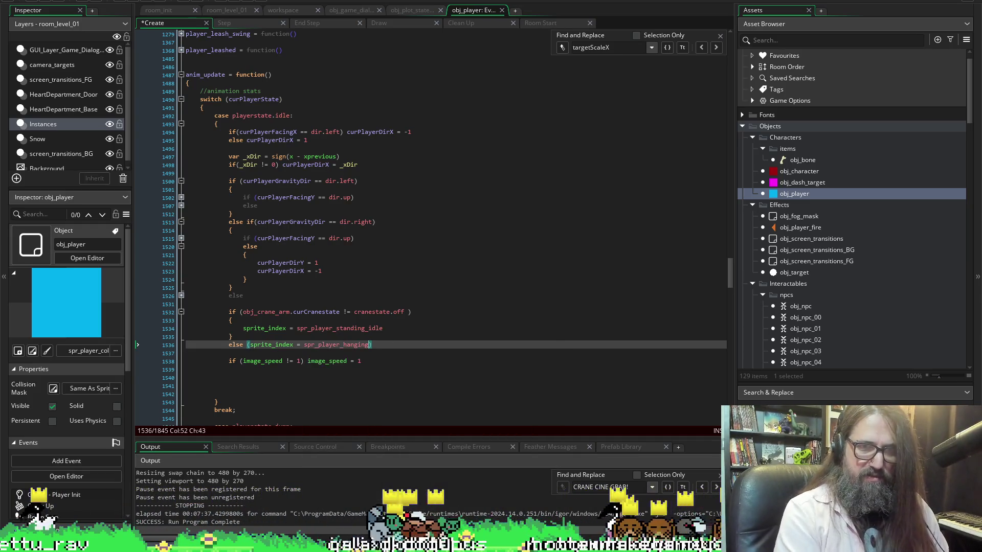
pyautogui.hotkey('ctrl', 's')
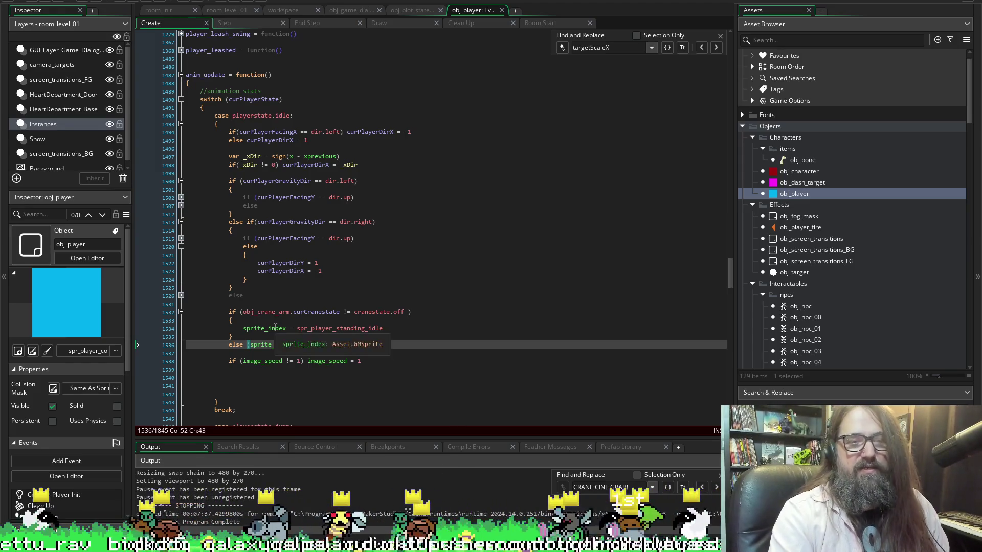
# Open a blank line right after the crane-state block's opening brace.
pyautogui.click(277, 313)
pyautogui.click(299, 322)
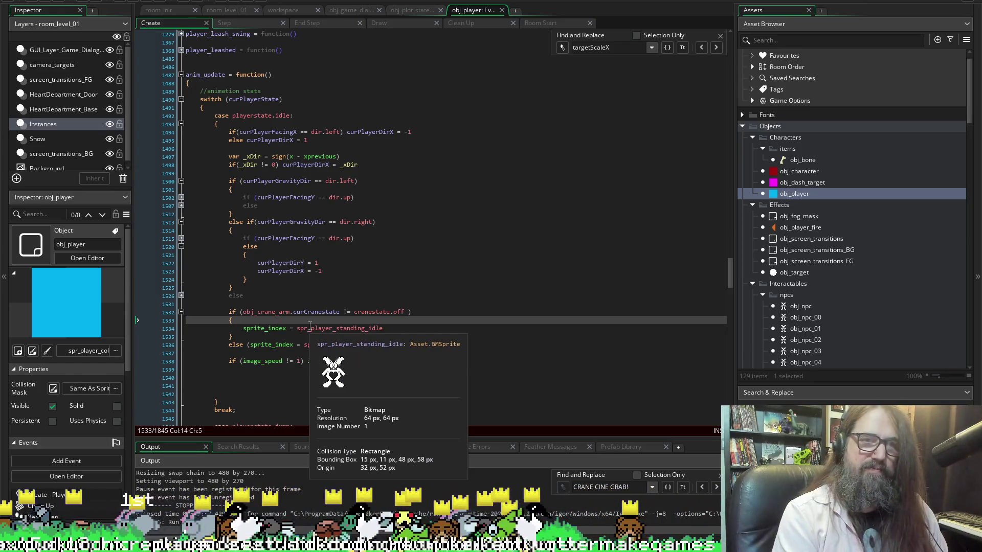
pyautogui.press('Return')
# Type an if (global.curInput.LDeflect) condition at the top of the block.
pyautogui.write('if ()')
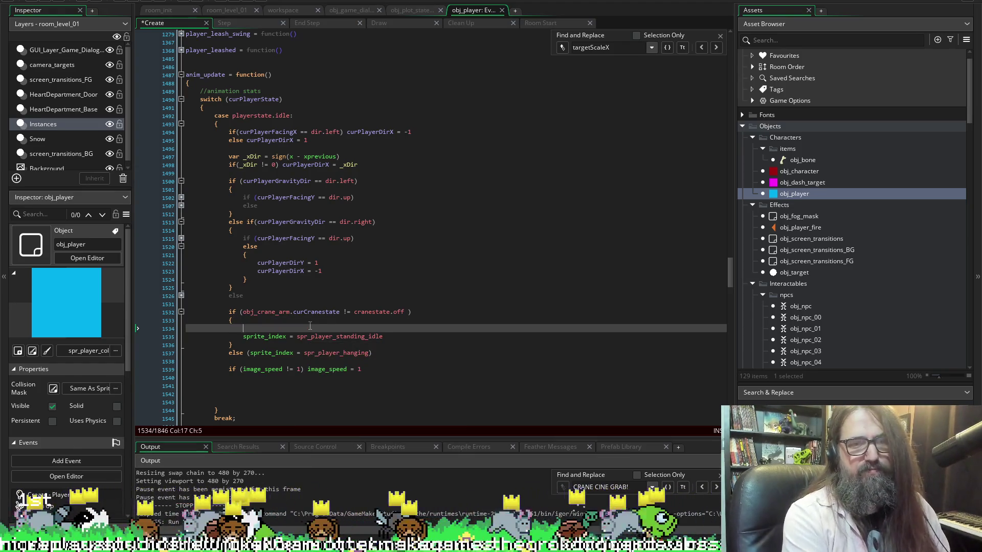
pyautogui.press('Left')
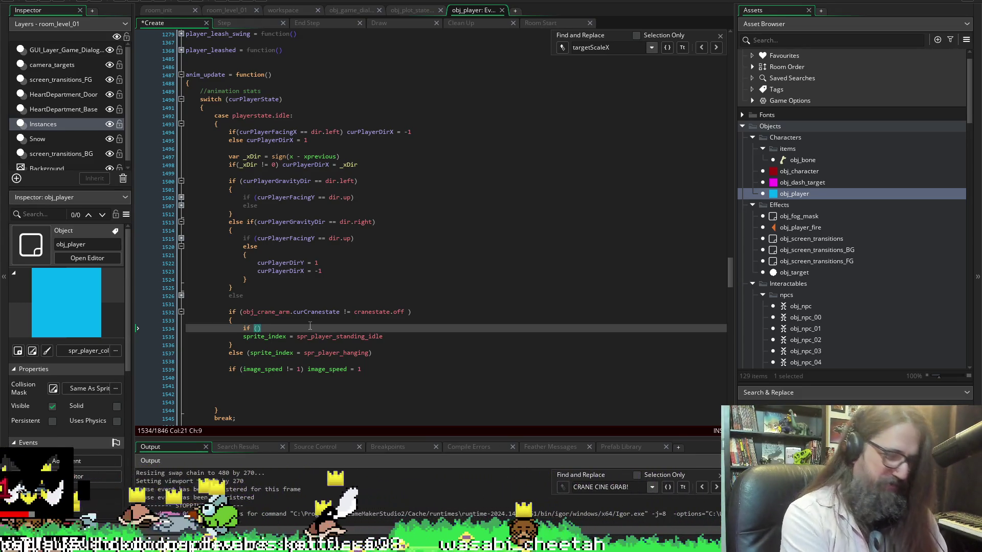
pyautogui.write('gg')
pyautogui.press('BackSpace')
pyautogui.write('l')
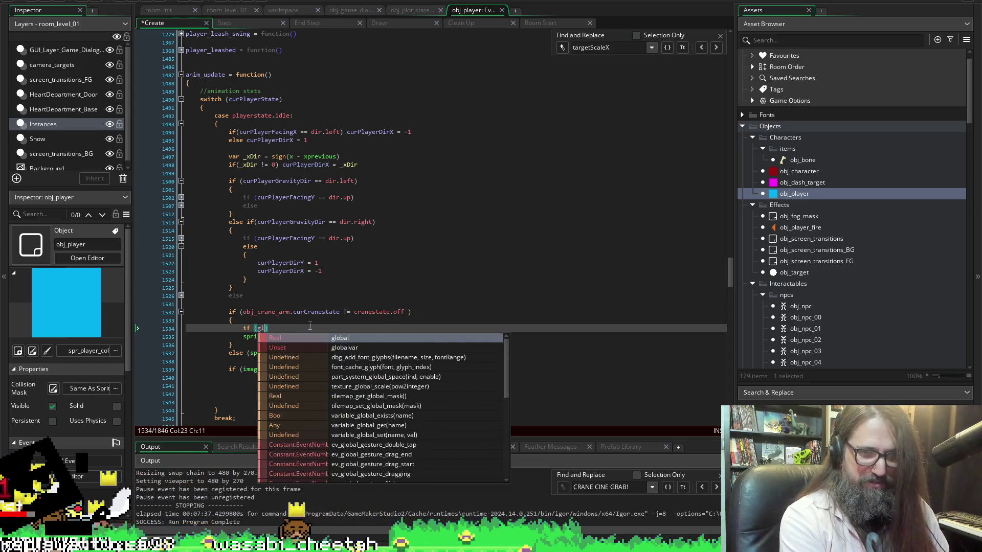
pyautogui.write('obal.')
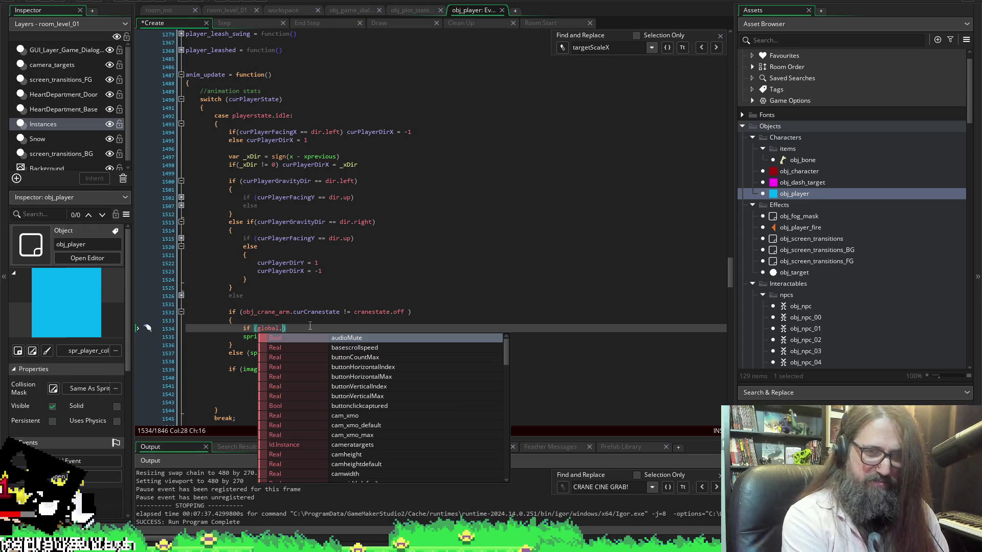
pyautogui.write('sdd')
pyautogui.press('BackSpace')
pyautogui.press('BackSpace')
pyautogui.press('BackSpace')
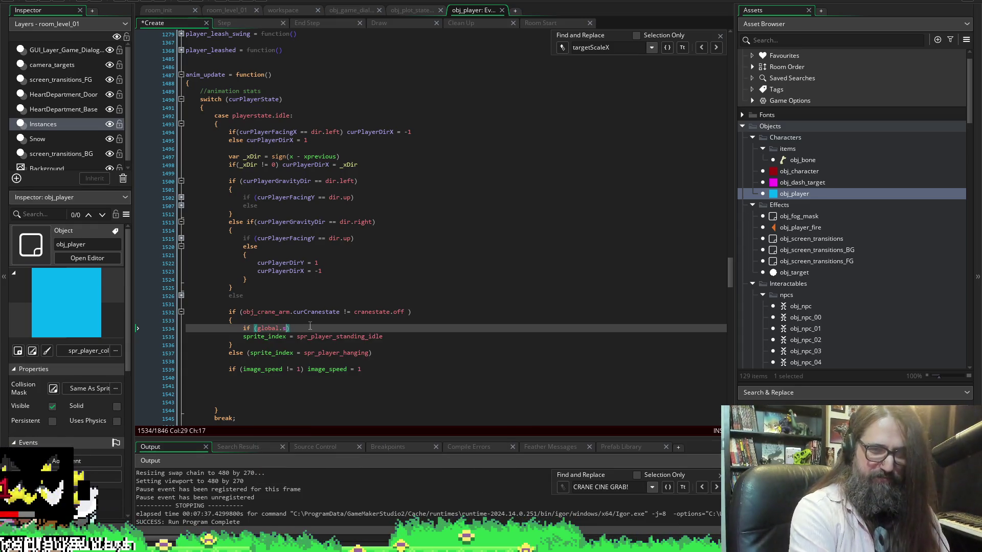
pyautogui.write('ind')
pyautogui.press('BackSpace')
pyautogui.press('BackSpace')
pyautogui.press('BackSpace')
pyautogui.write('cur')
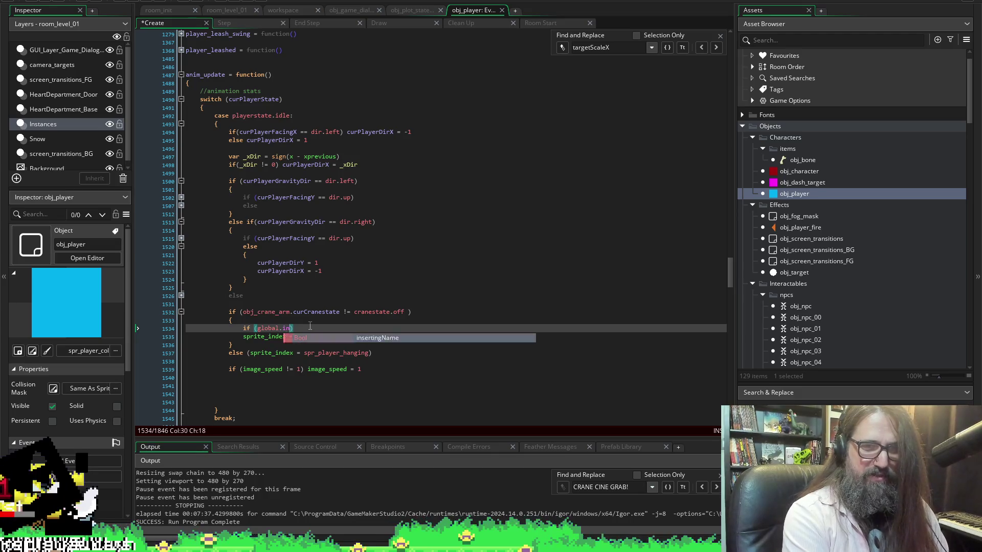
pyautogui.write('Input.')
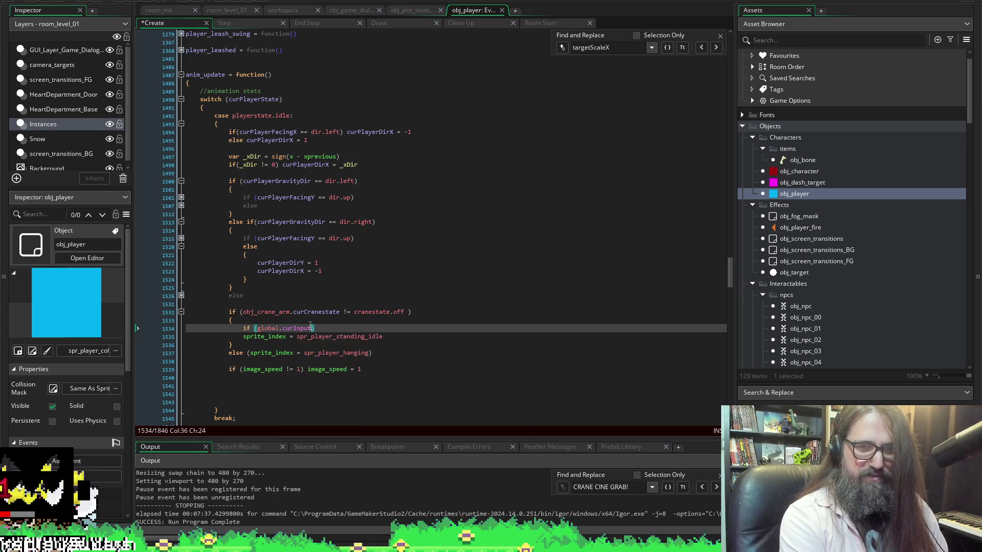
pyautogui.write('.LDeflect')
pyautogui.press('Return')
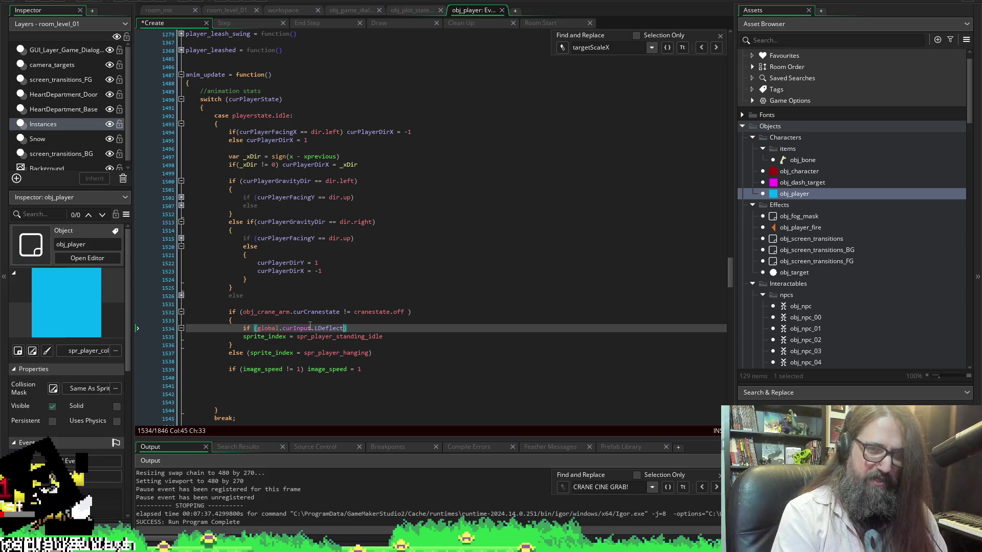
pyautogui.press('Right')
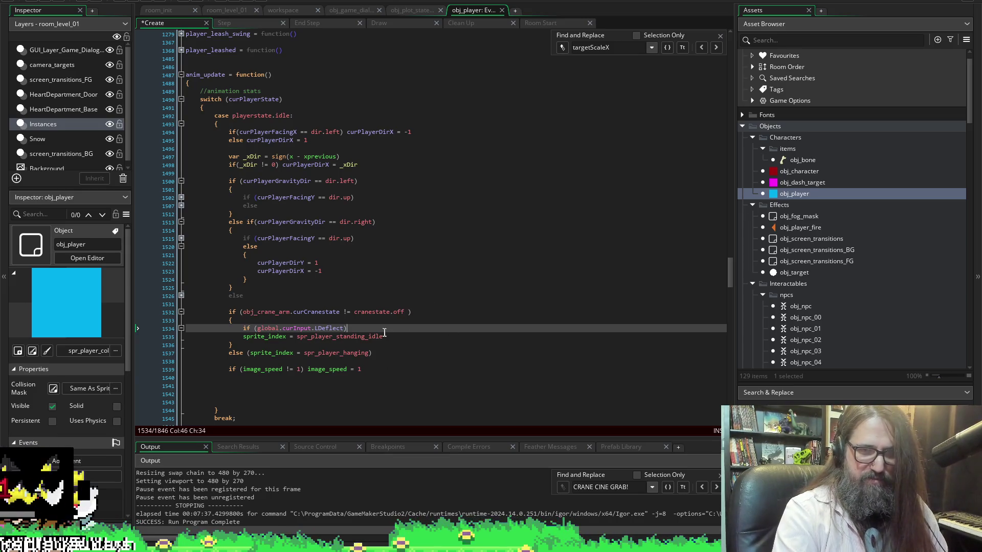
# Add an else line and move the spr_player_standing_idle assignment after it, then save.
pyautogui.press('Return')
pyautogui.write('else')
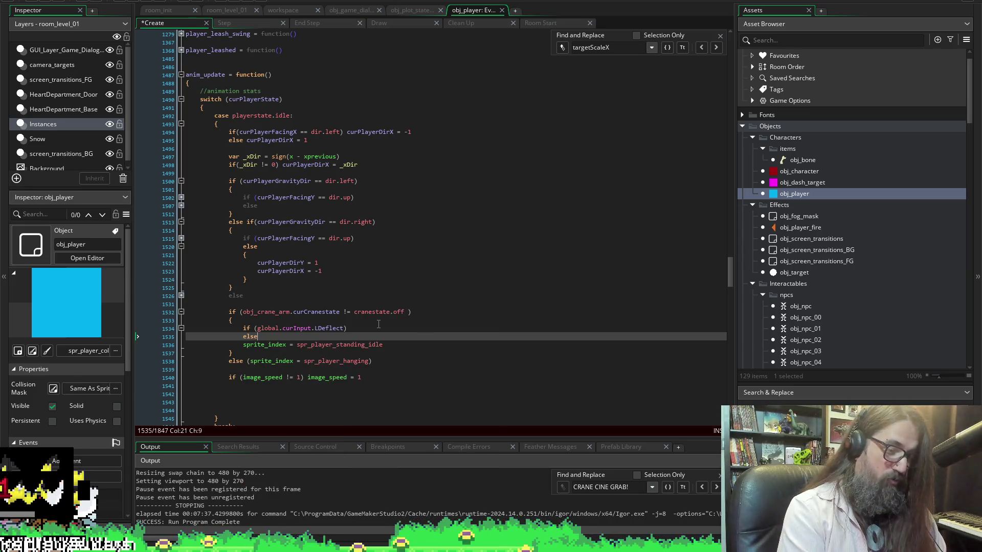
pyautogui.press('Left')
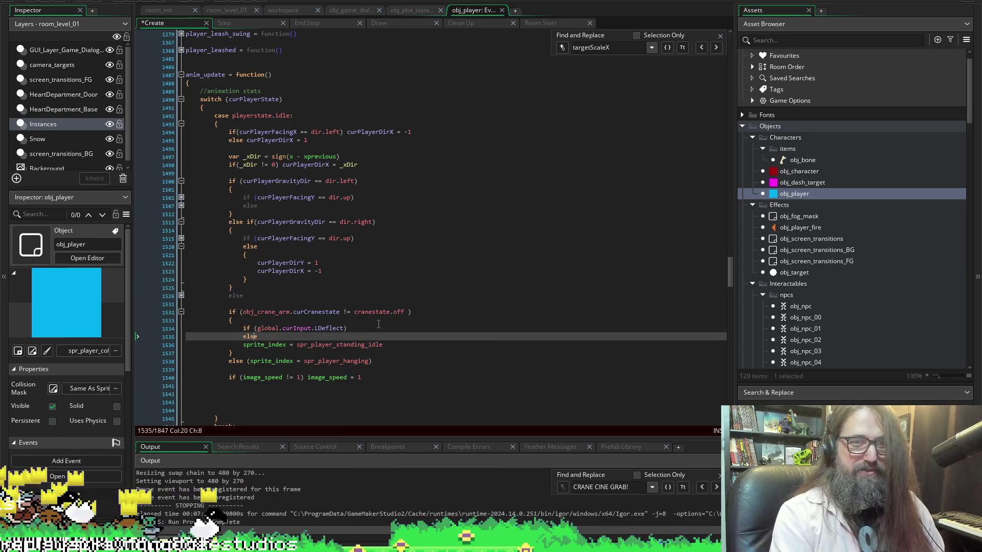
pyautogui.press('Down')
pyautogui.press('Home')
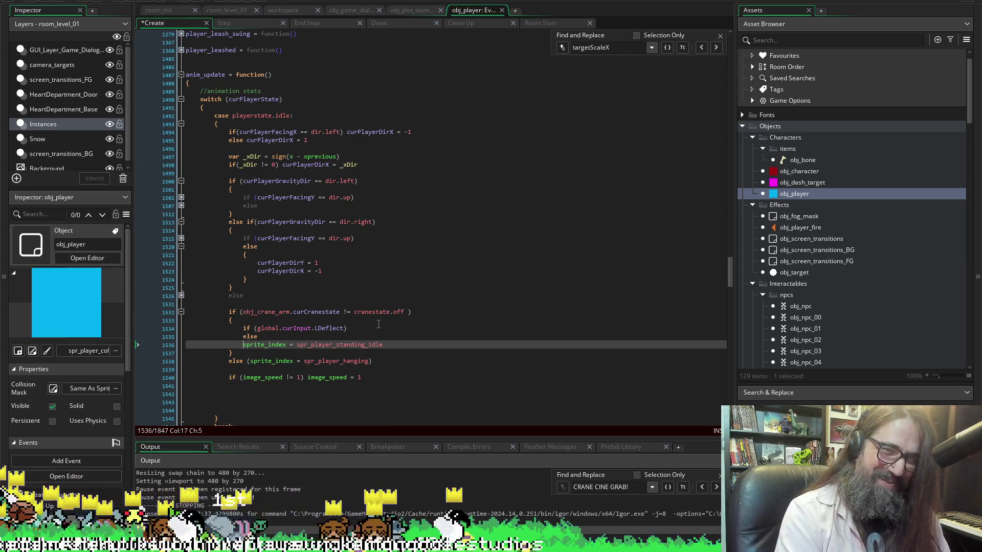
pyautogui.hotkey('shift', 'End')
pyautogui.hotkey('ctrl', 'x')
pyautogui.press('Up')
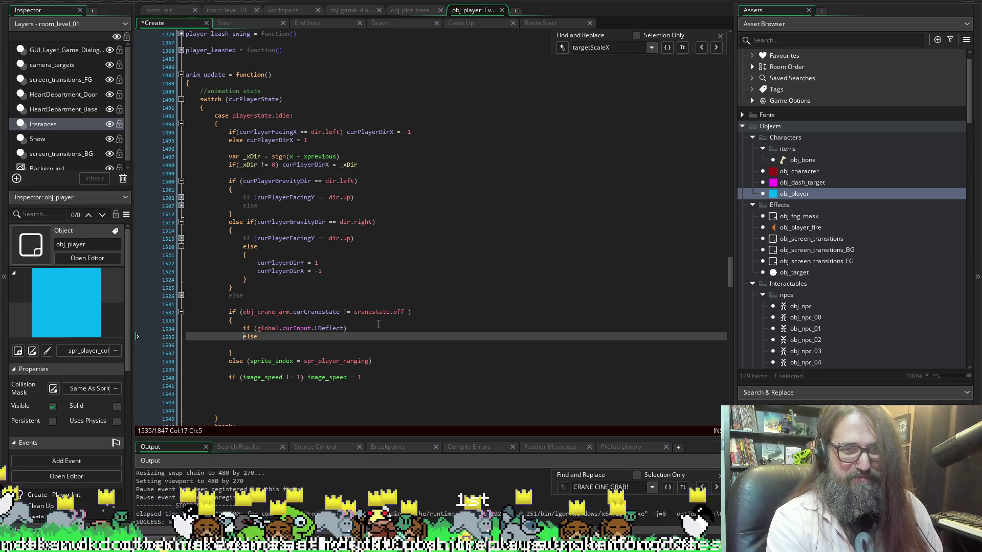
pyautogui.hotkey('ctrl', 'v')
pyautogui.hotkey('ctrl', 's')
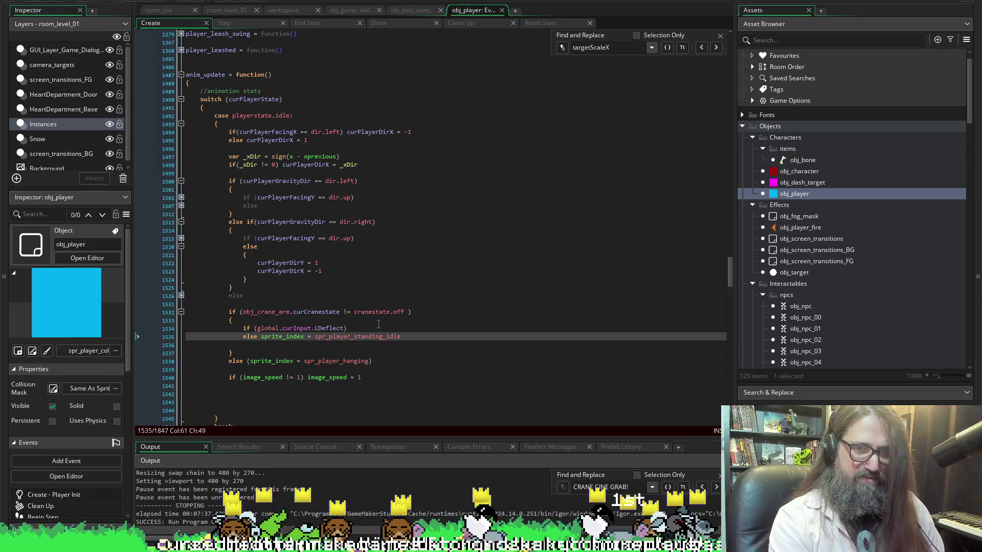
# Add an empty braced block under the deflect condition and save.
pyautogui.click(352, 328)
pyautogui.press('Return')
pyautogui.write('{')
pyautogui.press('Return')
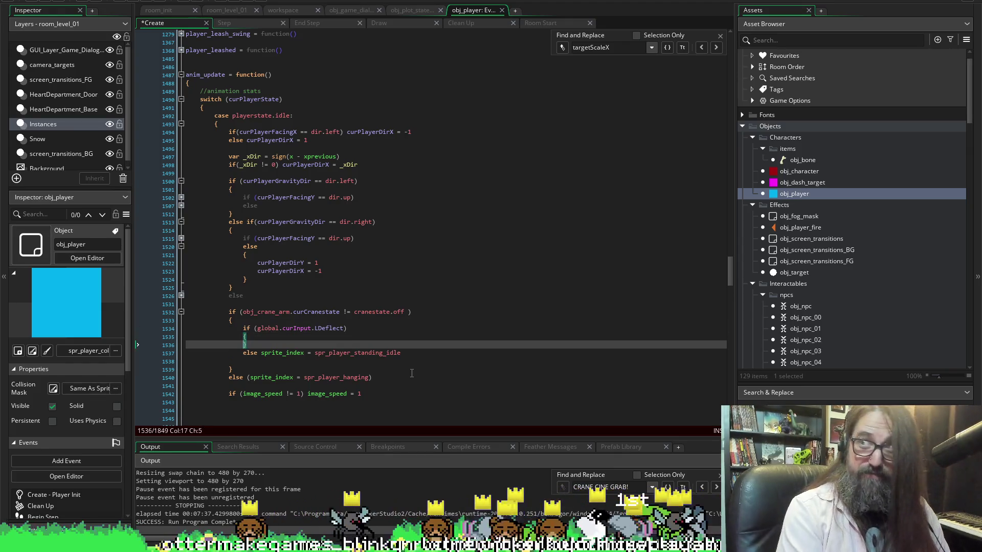
pyautogui.press('Return')
pyautogui.press('Tab')
pyautogui.hotkey('ctrl', 's')
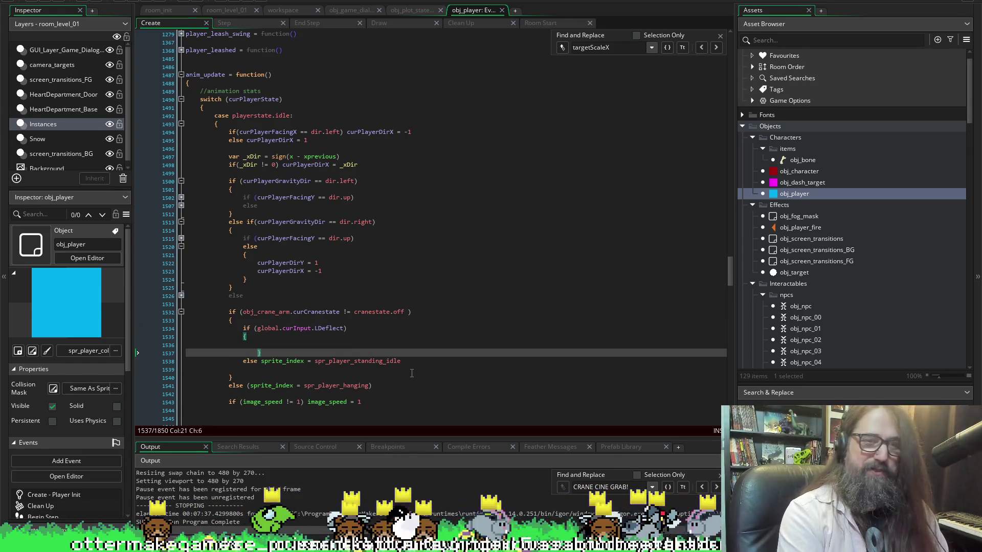
pyautogui.press('BackSpace')
pyautogui.press('Up')
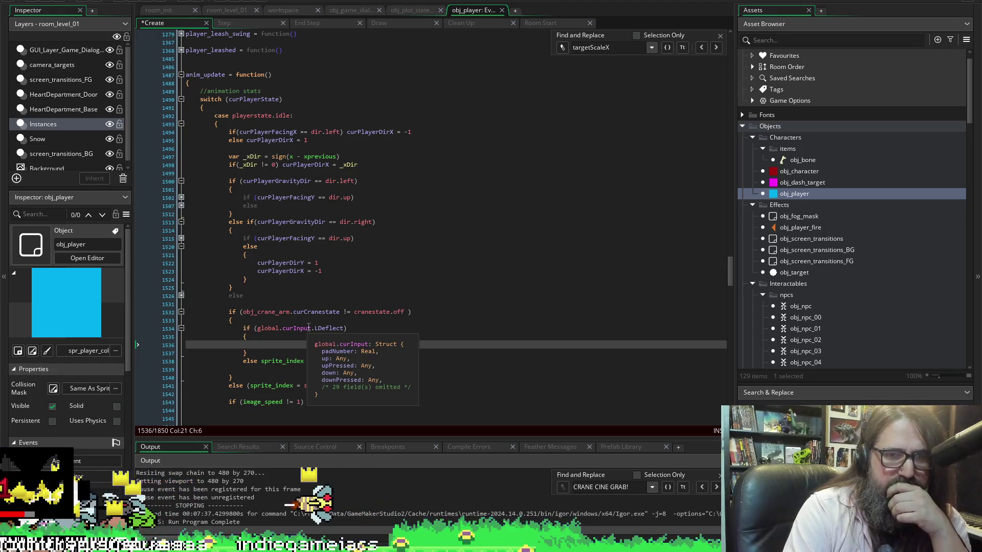
# Inside the deflect block, start a line reading global.curInput.left || using autocomplete for curInput.
pyautogui.press('Up')
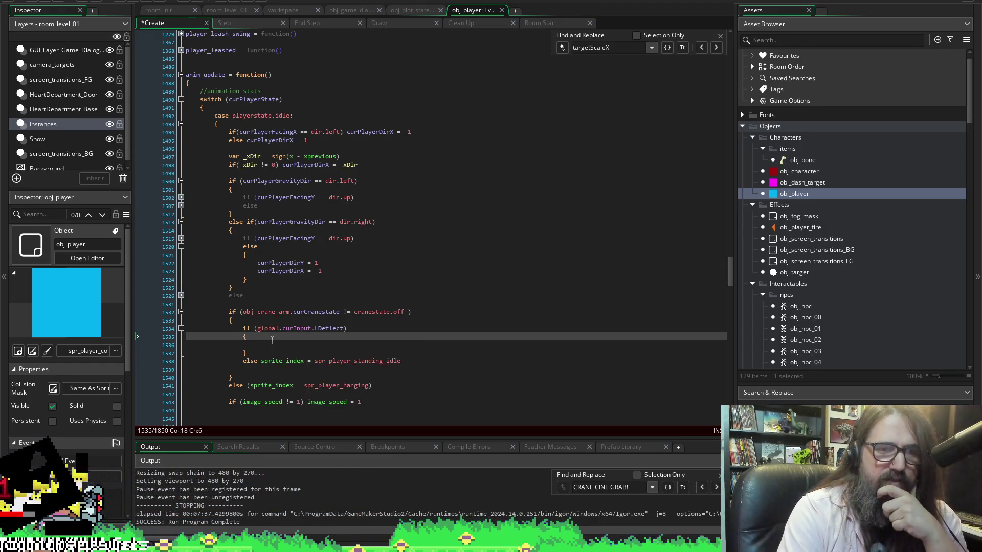
pyautogui.press('Down')
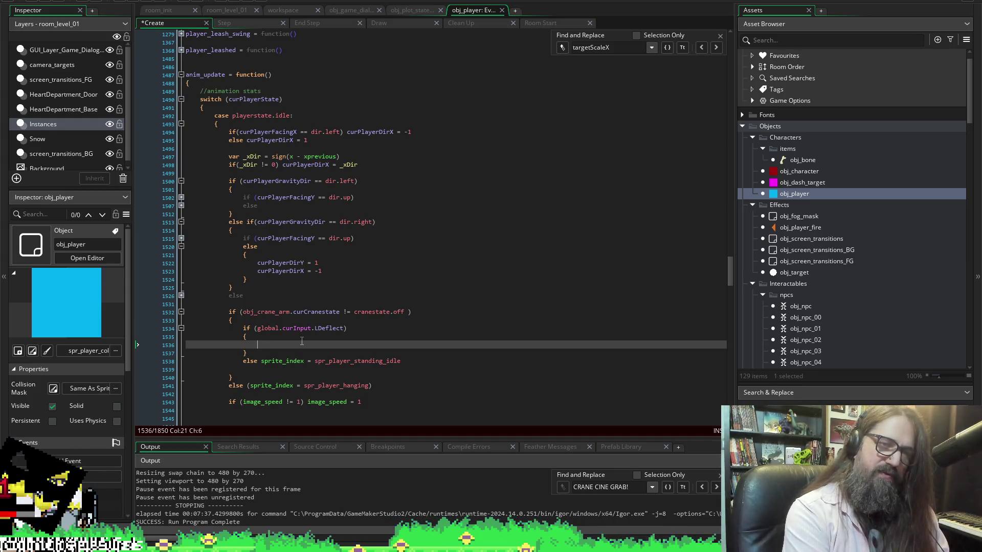
pyautogui.write('i')
pyautogui.press('BackSpace')
pyautogui.write('global.cur')
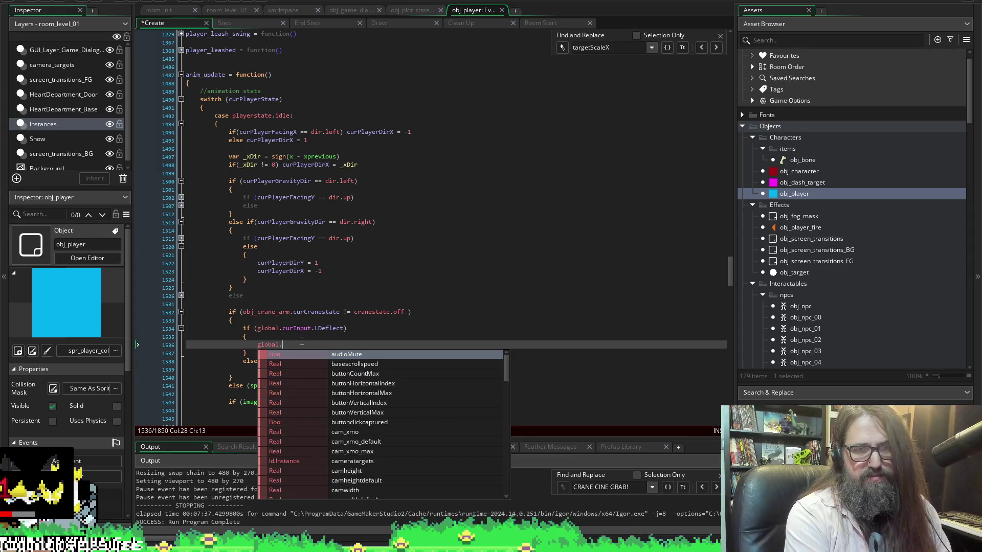
pyautogui.press('Return')
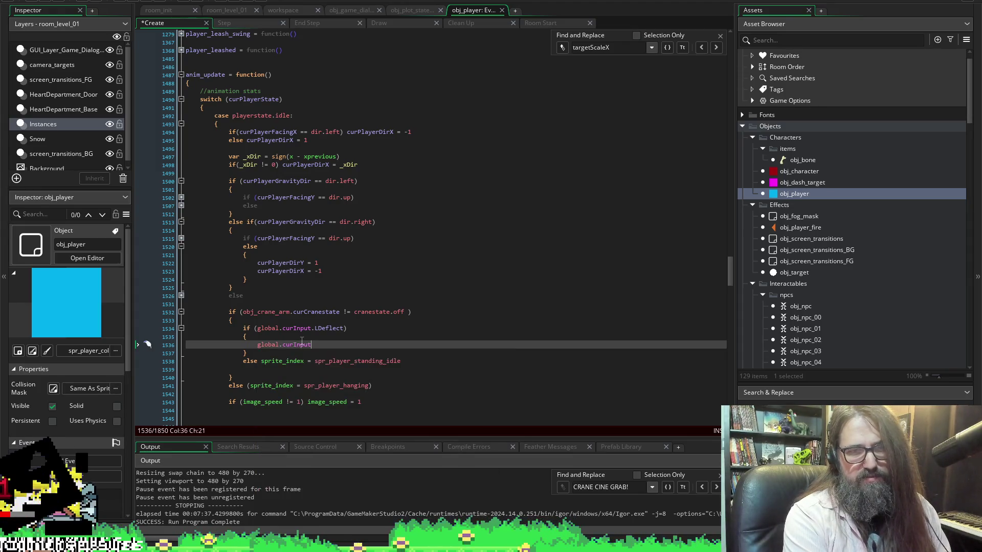
pyautogui.write('.')
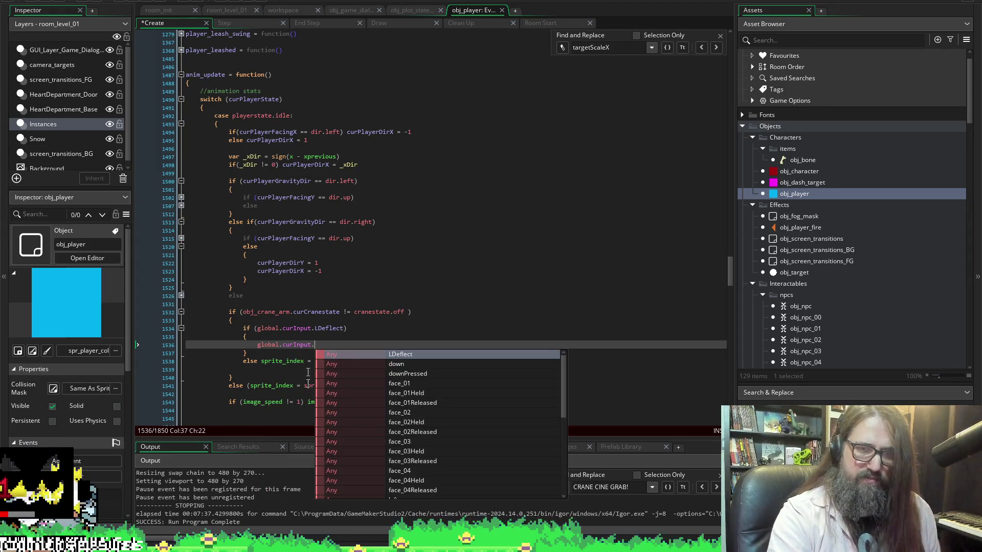
pyautogui.scroll(-10, 447, 406)
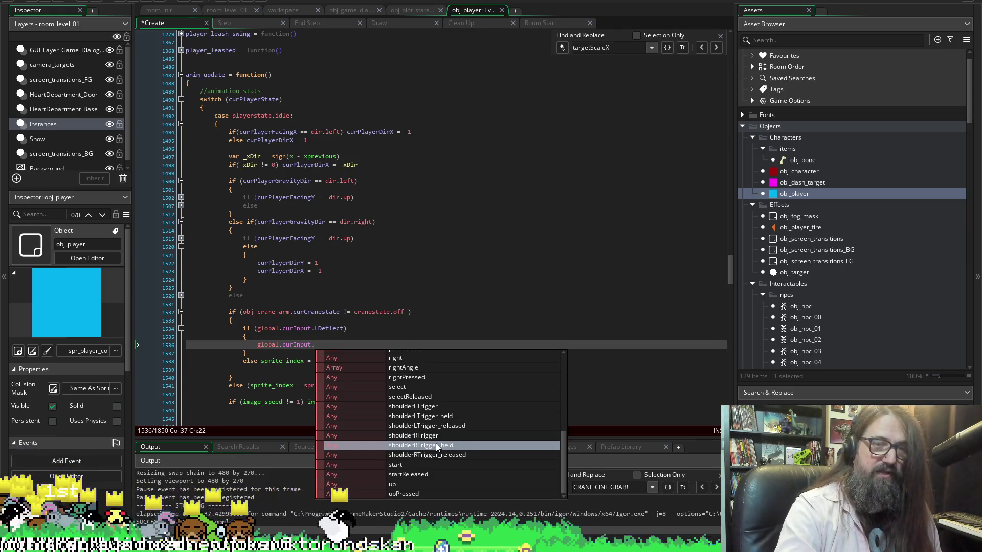
pyautogui.press('Escape')
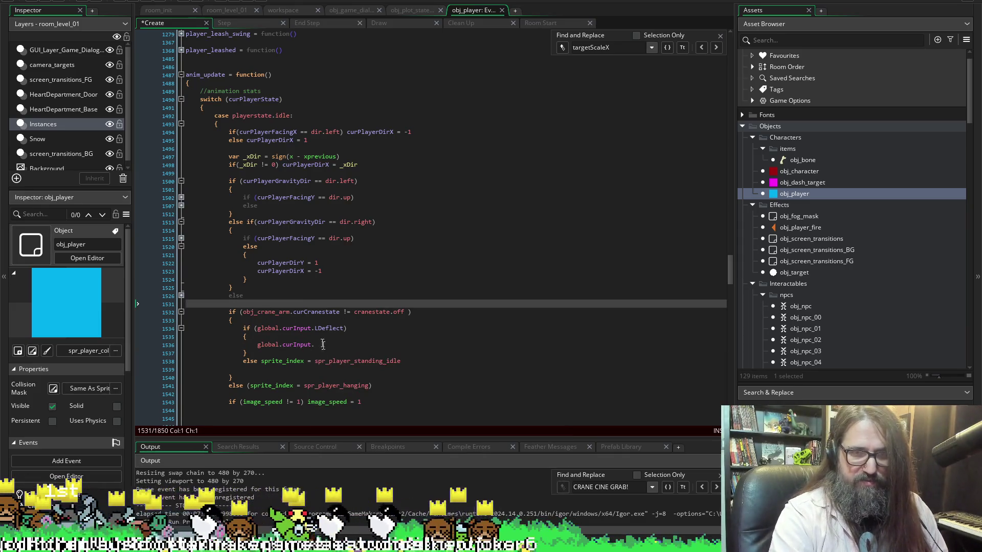
pyautogui.write('lef')
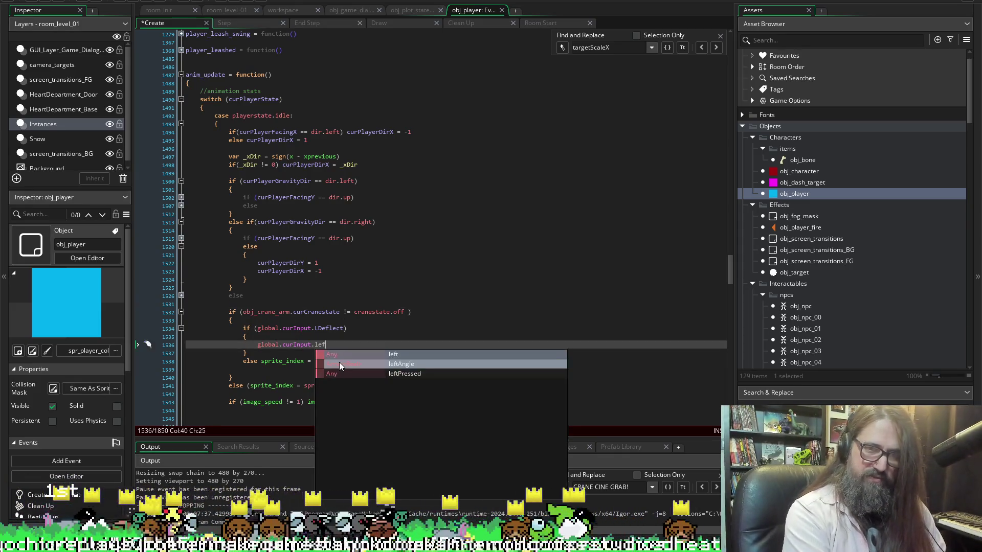
pyautogui.write('t ||')
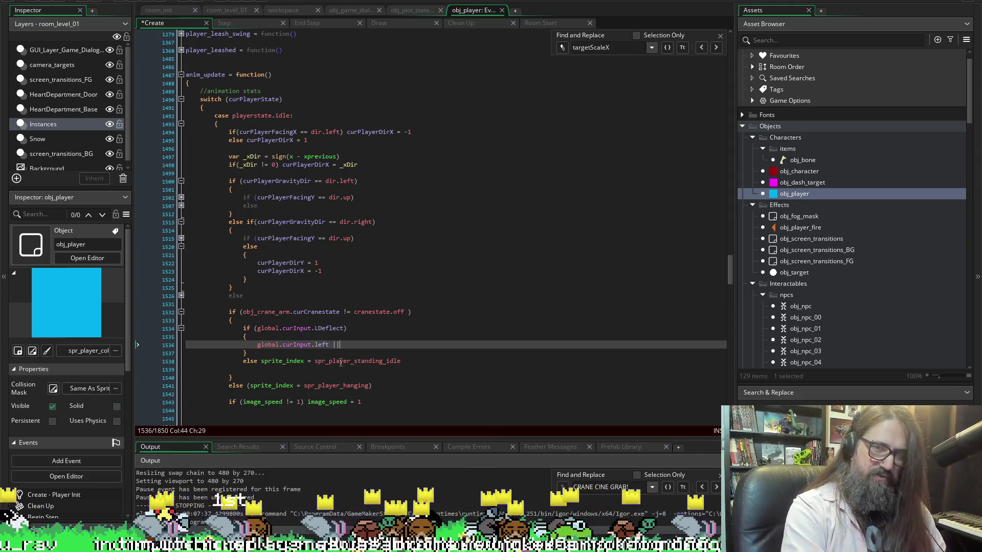
pyautogui.press('Left')
pyautogui.press('Left')
pyautogui.press('Left')
# Duplicate the global.curInput.left expression after the || operator.
pyautogui.scroll(3, 341, 362)
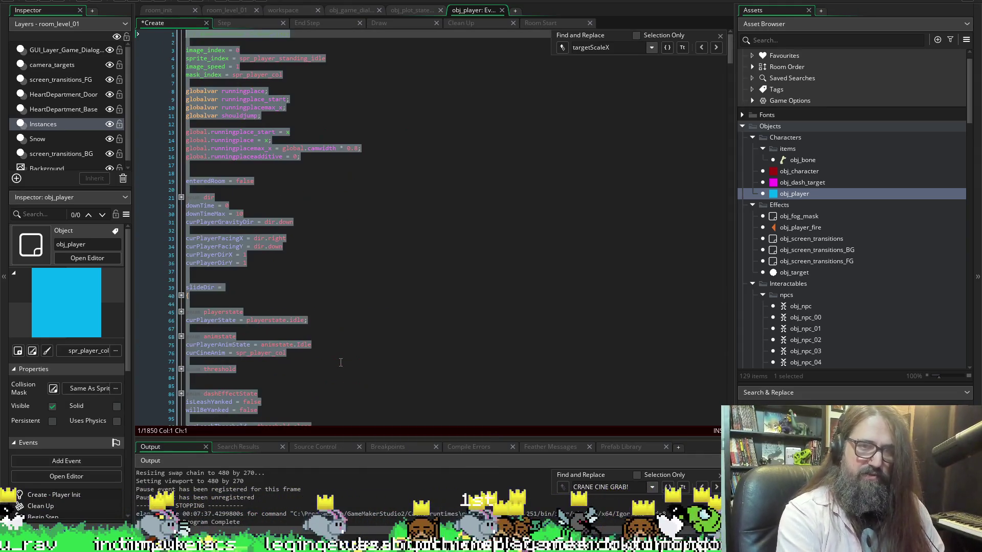
pyautogui.press('End')
pyautogui.press('BackSpace')
pyautogui.press('BackSpace')
pyautogui.press('BackSpace')
pyautogui.write('||')
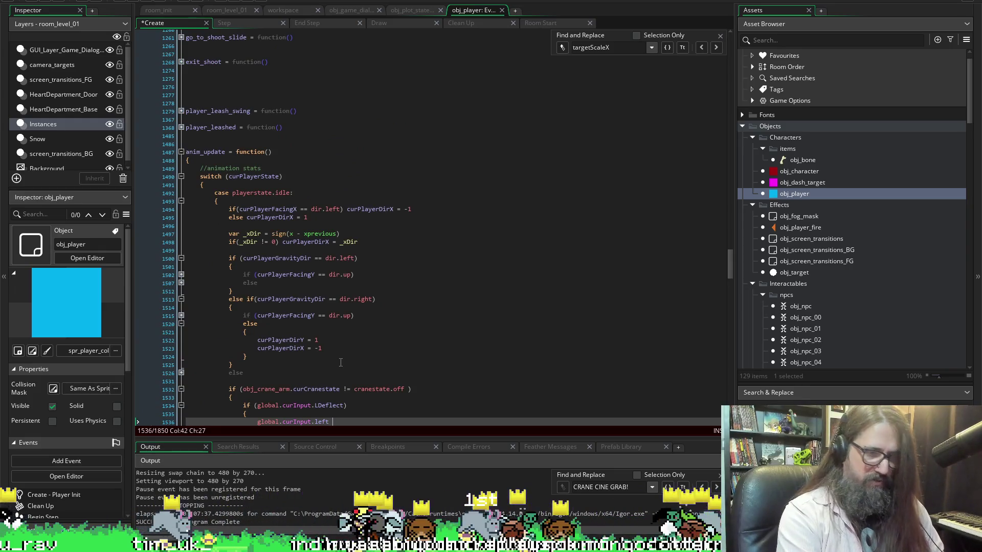
pyautogui.press('Home')
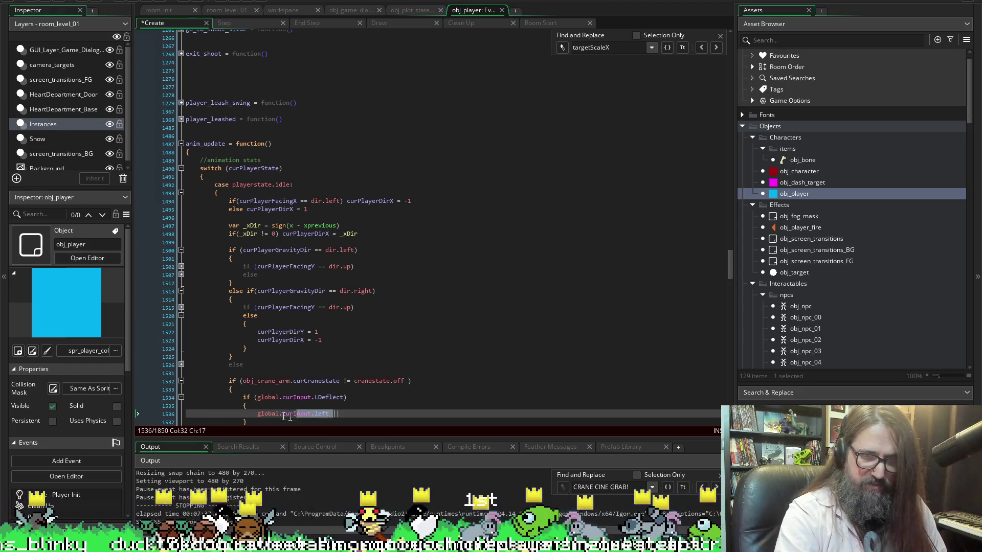
pyautogui.moveTo(253, 415); pyautogui.dragTo(329, 415)
pyautogui.hotkey('ctrl', 'c')
pyautogui.press('End')
pyautogui.hotkey('ctrl', 'v')
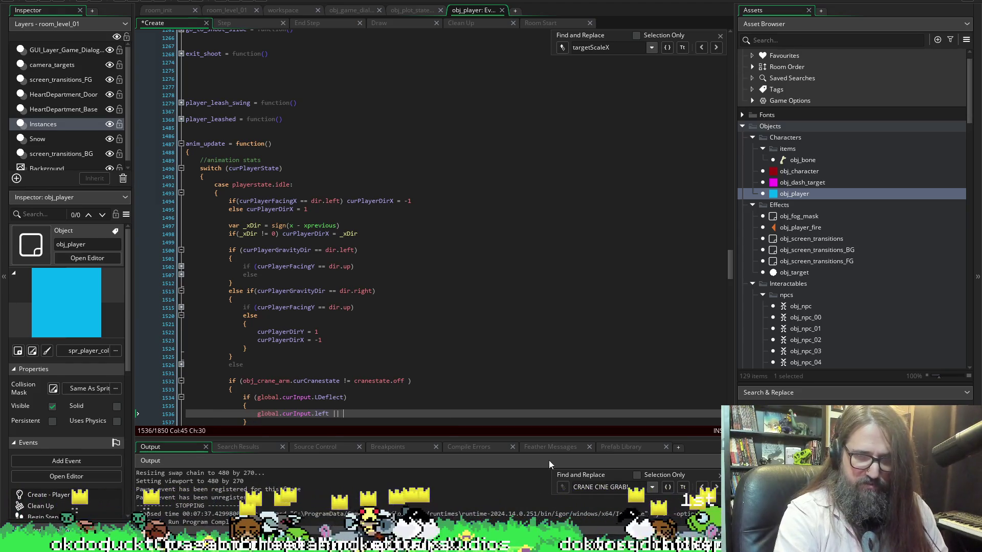
# Wrap the expression in if ( ), save, and start changing the second left to right.
pyautogui.click(259, 414)
pyautogui.write('if ')
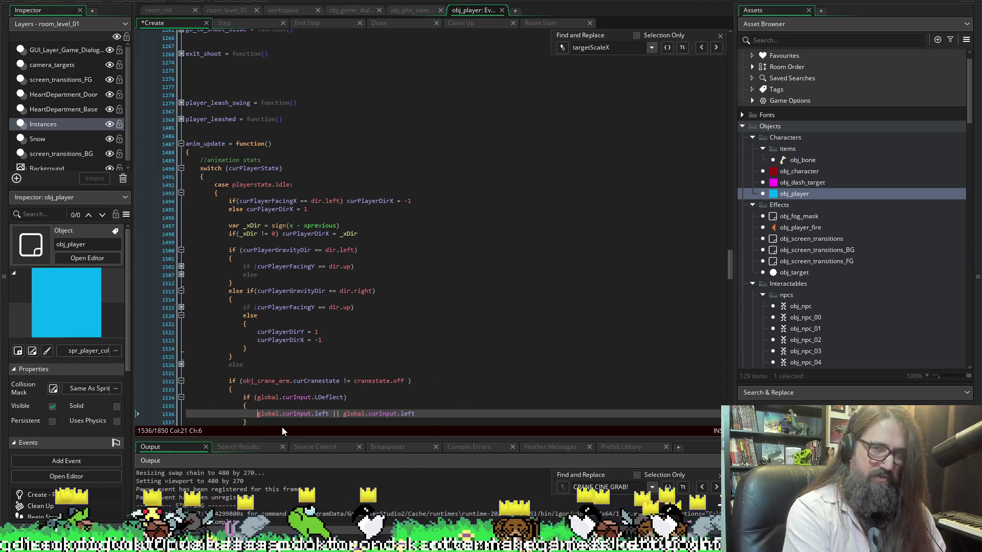
pyautogui.write('(')
pyautogui.press('End')
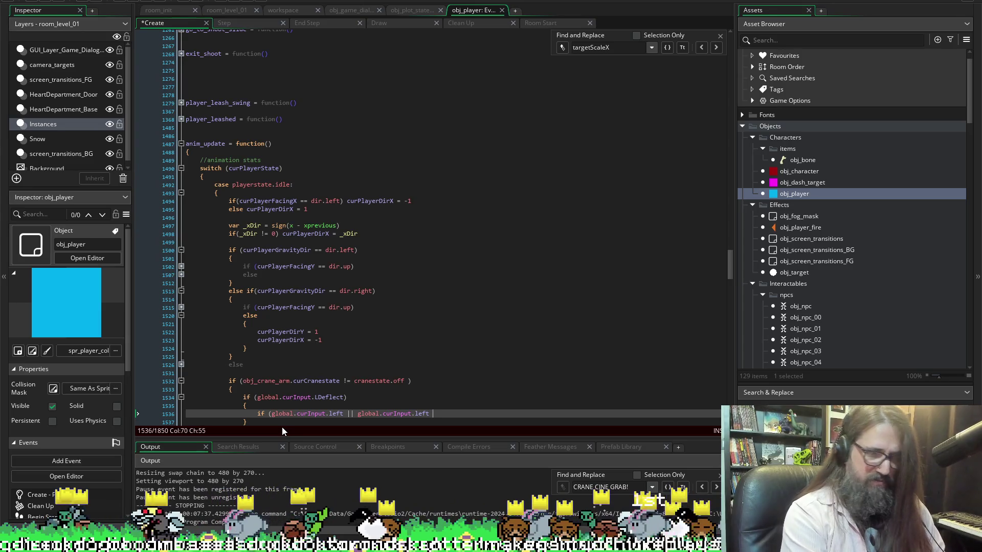
pyautogui.write(')')
pyautogui.hotkey('ctrl', 's')
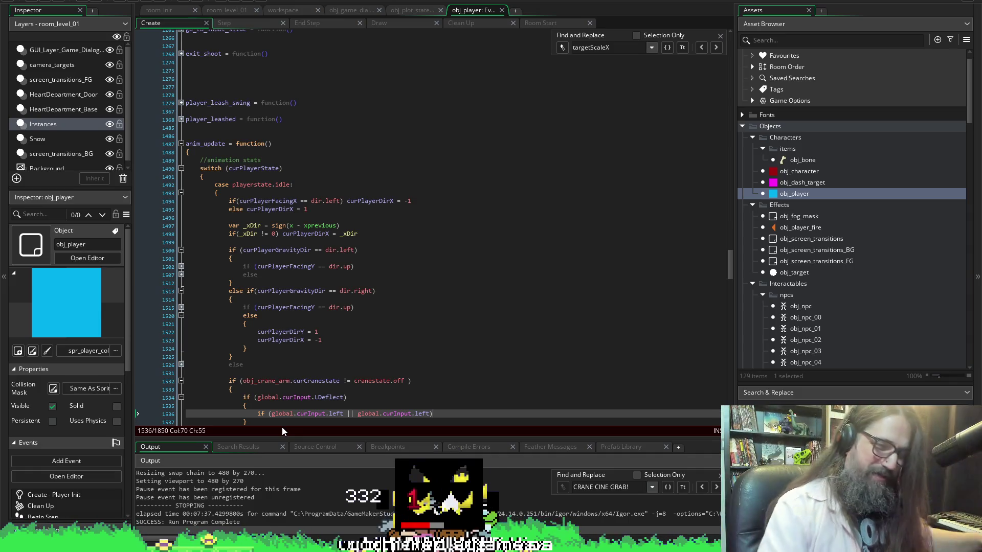
pyautogui.press('BackSpace')
pyautogui.press('BackSpace')
pyautogui.press('BackSpace')
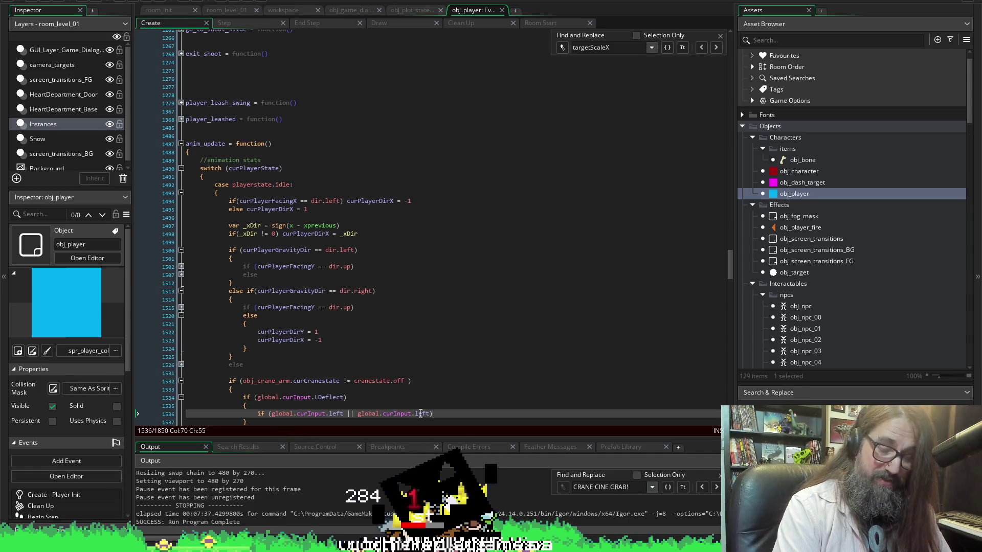
pyautogui.write('r')
pyautogui.write('igh')
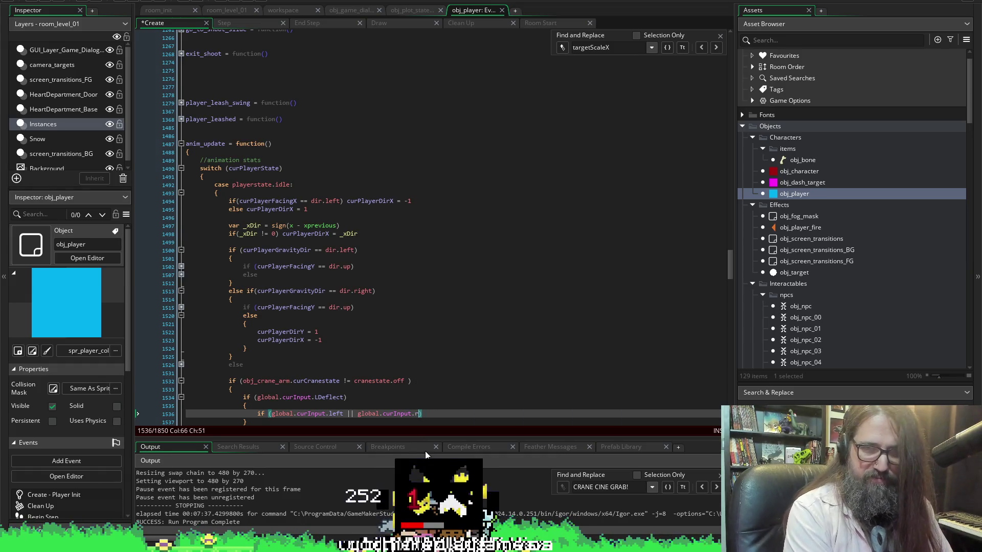
pyautogui.write('t')
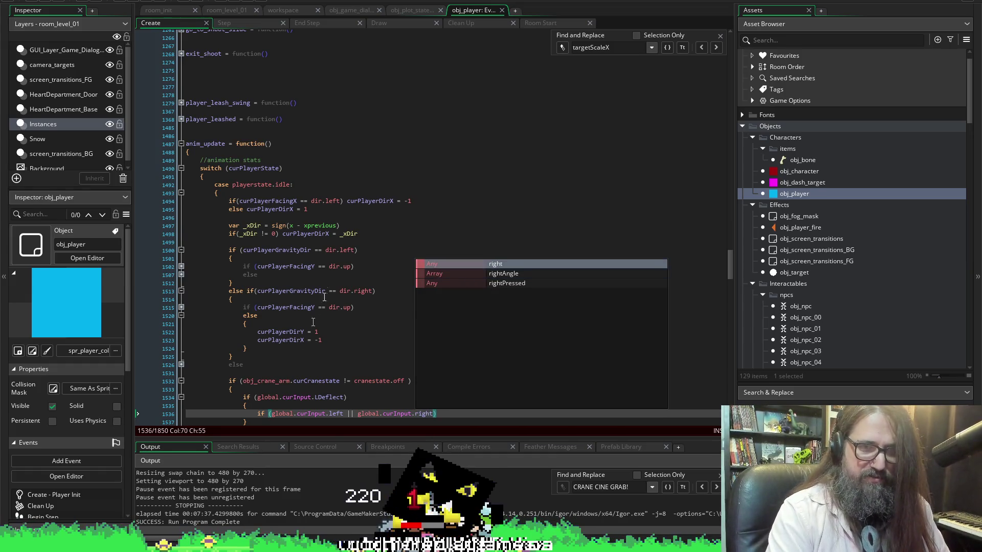
# Save the left-or-right condition and insert a //walking anims comment above the deflect check.
pyautogui.click(263, 398)
pyautogui.hotkey('ctrl', 's')
pyautogui.press('Home')
pyautogui.press('Return')
pyautogui.press('Up')
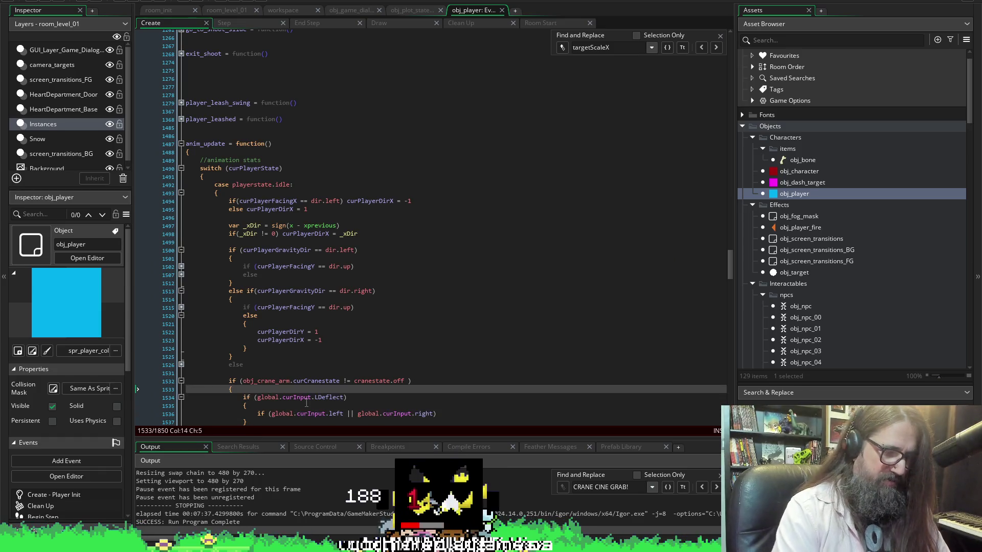
pyautogui.write('//')
pyautogui.press('BackSpace')
pyautogui.press('BackSpace')
pyautogui.press('BackSpace')
pyautogui.write('a')
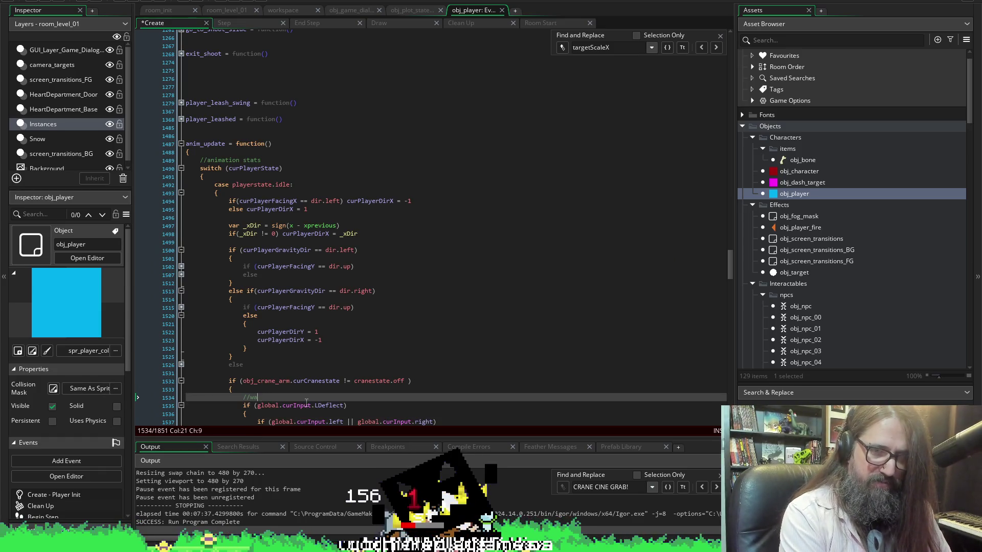
pyautogui.write('lk')
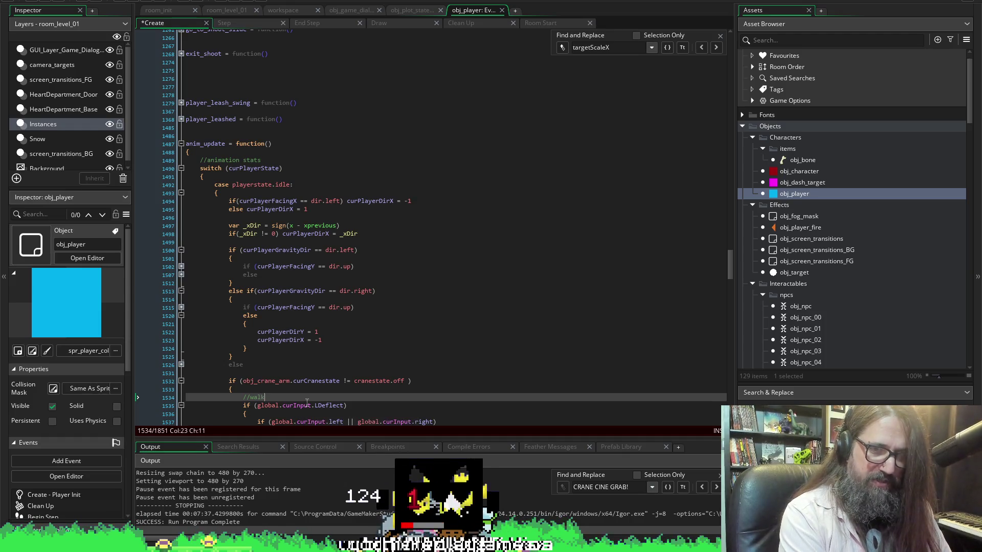
pyautogui.write('kingnims')
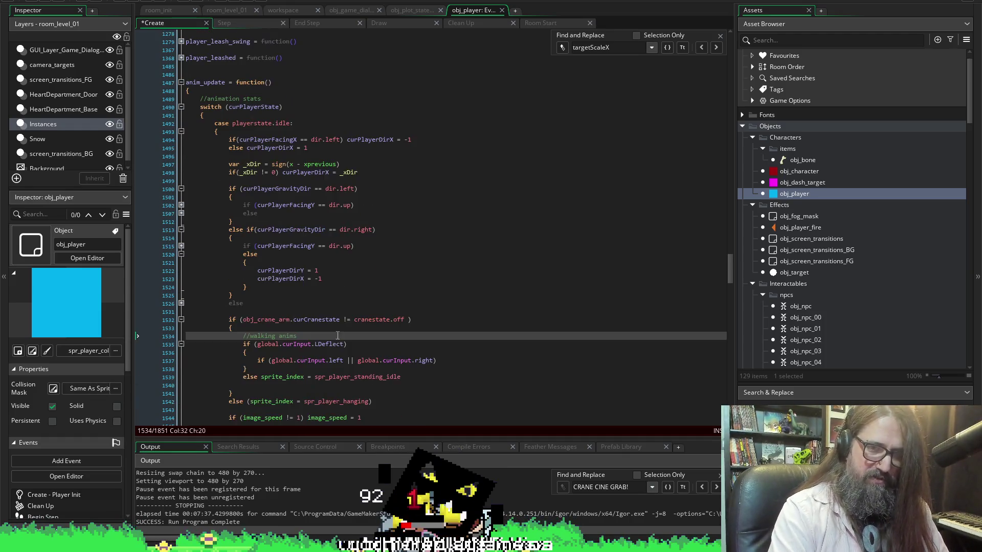
pyautogui.scroll(-3, 230, 307)
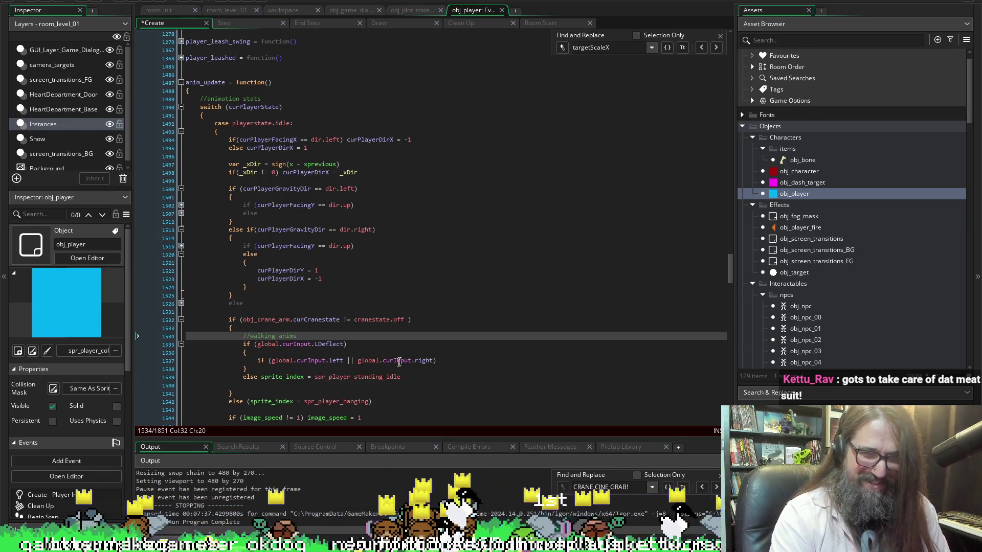
pyautogui.click(458, 361)
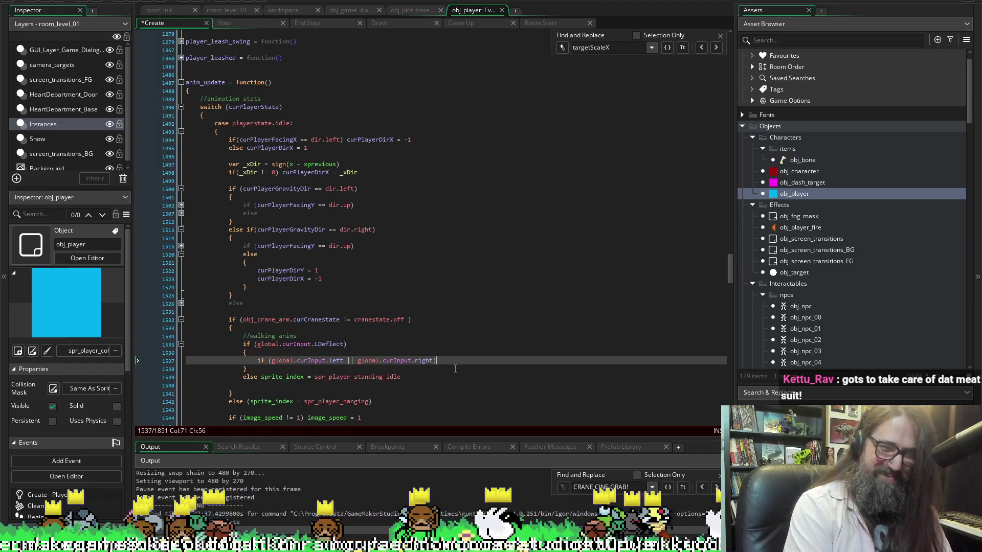
# Give the left-or-right check a braced block containing sprite_index = spr_player_standing_idle.
pyautogui.press('Return')
pyautogui.write('{')
pyautogui.press('Return')
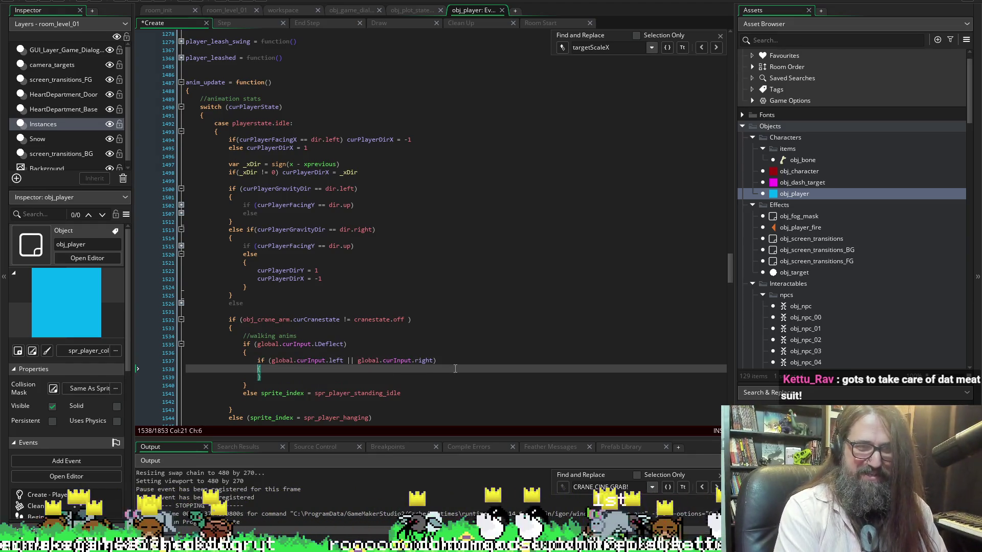
pyautogui.press('Return')
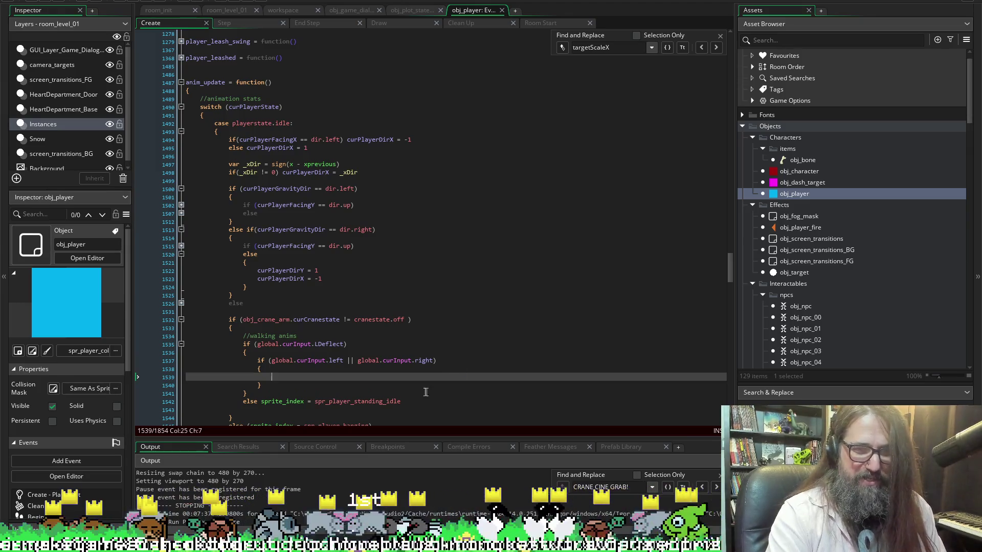
pyautogui.moveTo(403, 401)
pyautogui.mouseDown()
pyautogui.moveTo(275, 402)
pyautogui.moveTo(269, 411)
pyautogui.mouseUp()
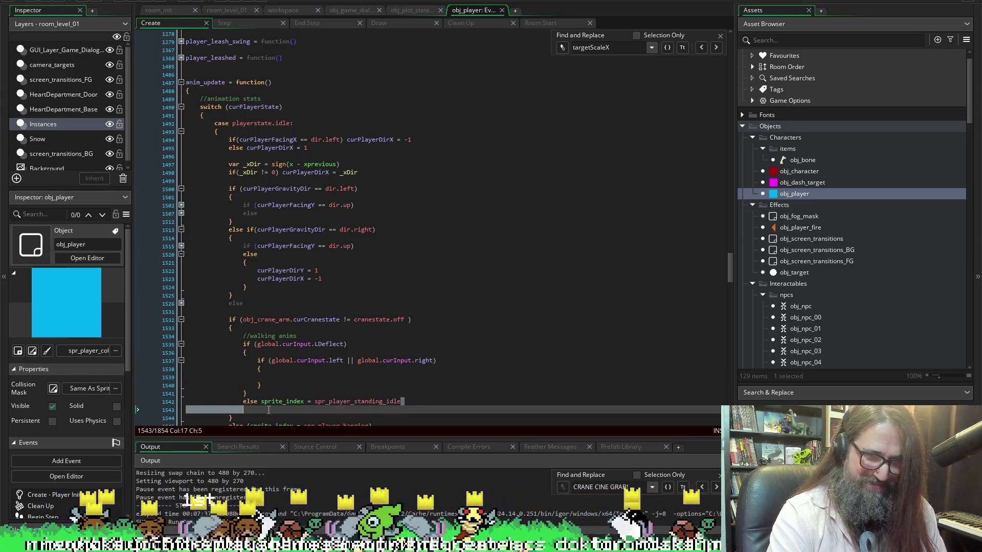
pyautogui.click(282, 376)
pyautogui.hotkey('ctrl', 'v')
pyautogui.press('Down')
pyautogui.press('Down')
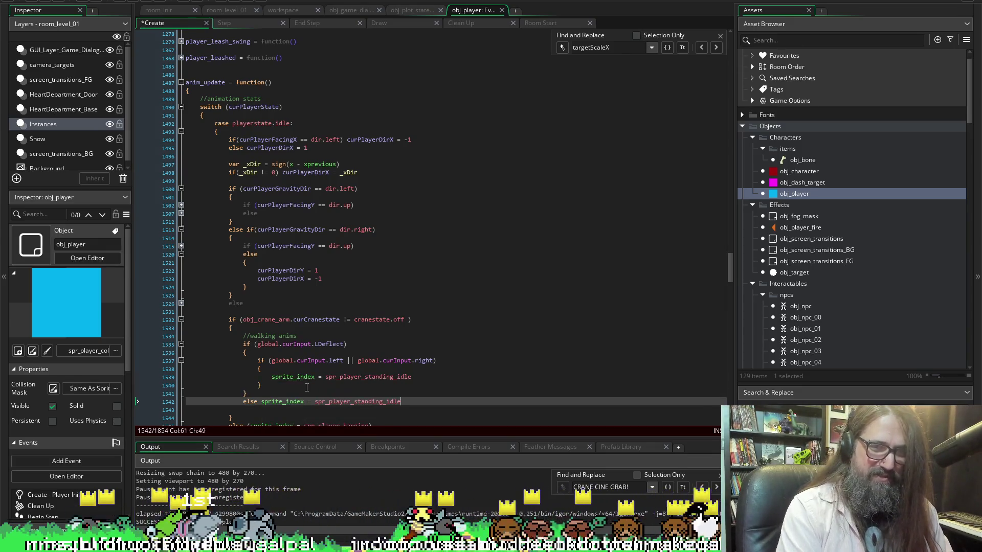
pyautogui.press('Return')
pyautogui.write('//standing anims')
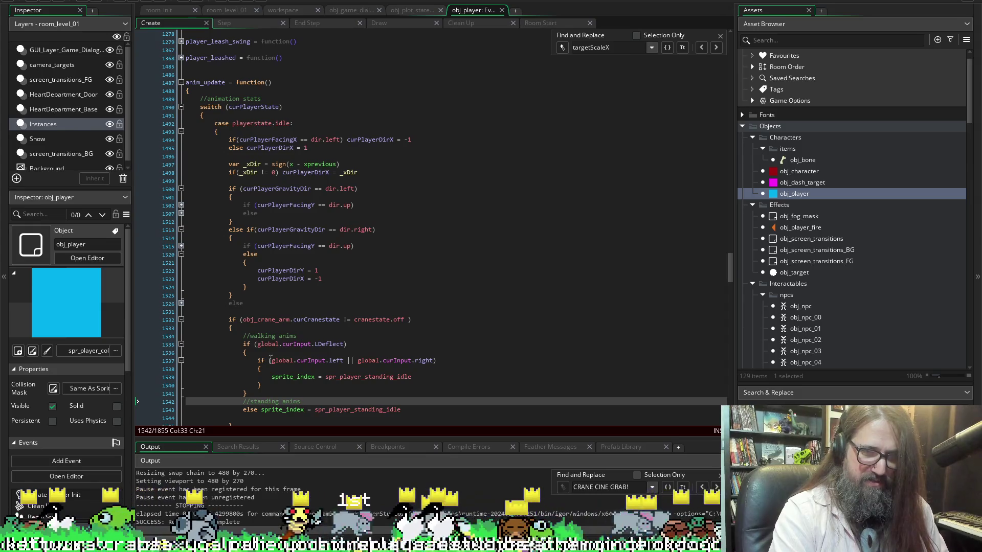
# Start a // comment line at the top of the deflect block.
pyautogui.click(270, 360)
pyautogui.click(298, 351)
pyautogui.press('Return')
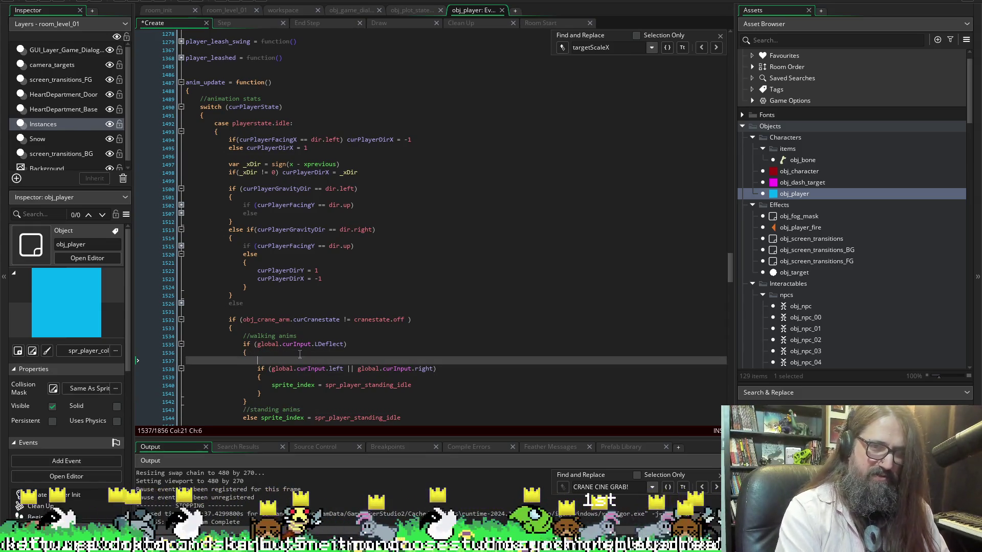
pyautogui.write('valk')
pyautogui.press('BackSpace')
pyautogui.press('BackSpace')
pyautogui.press('BackSpace')
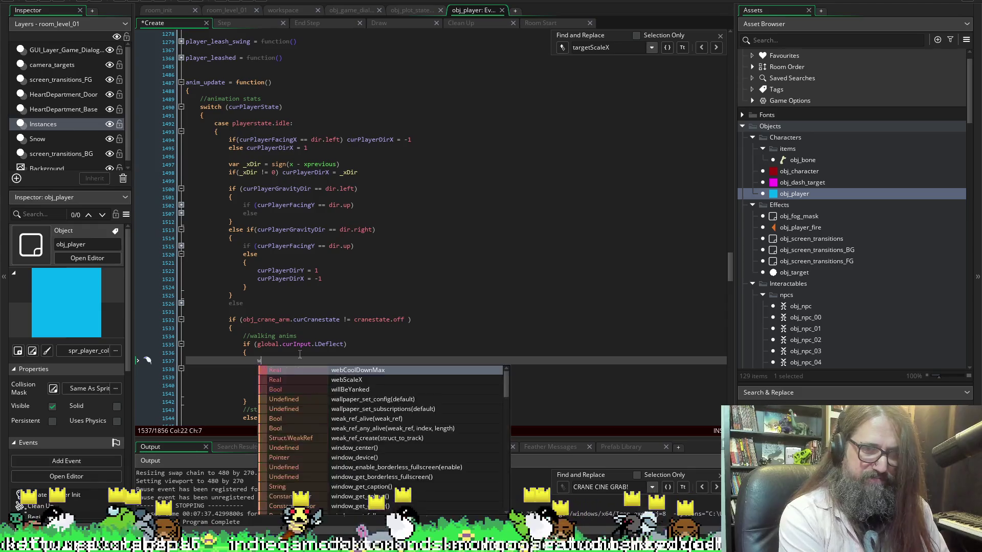
pyautogui.write('//walk')
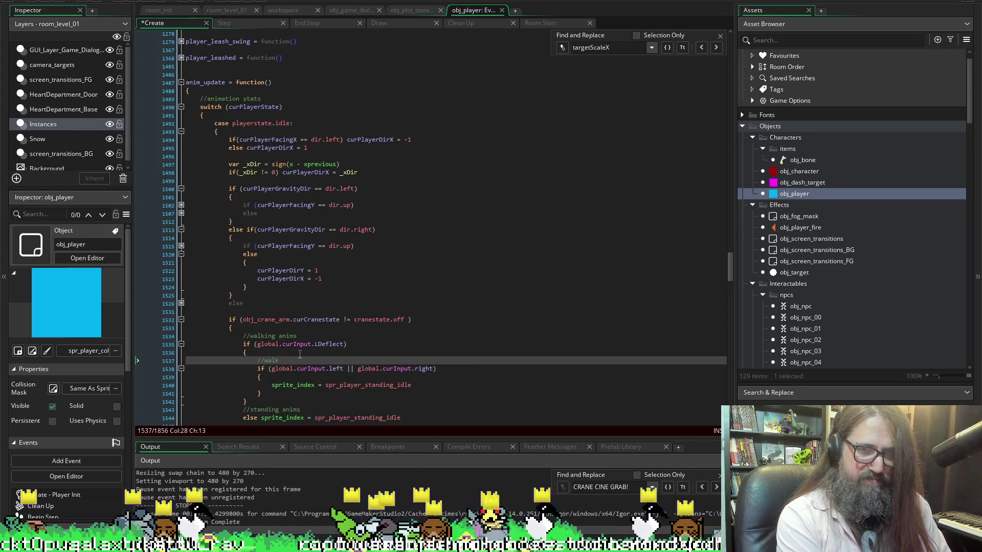
# Move the standing idle assignment onto the left-or-right if line, delete the empty braces, and begin an else line.
pyautogui.press('Down')
pyautogui.press('Down')
pyautogui.press('Down')
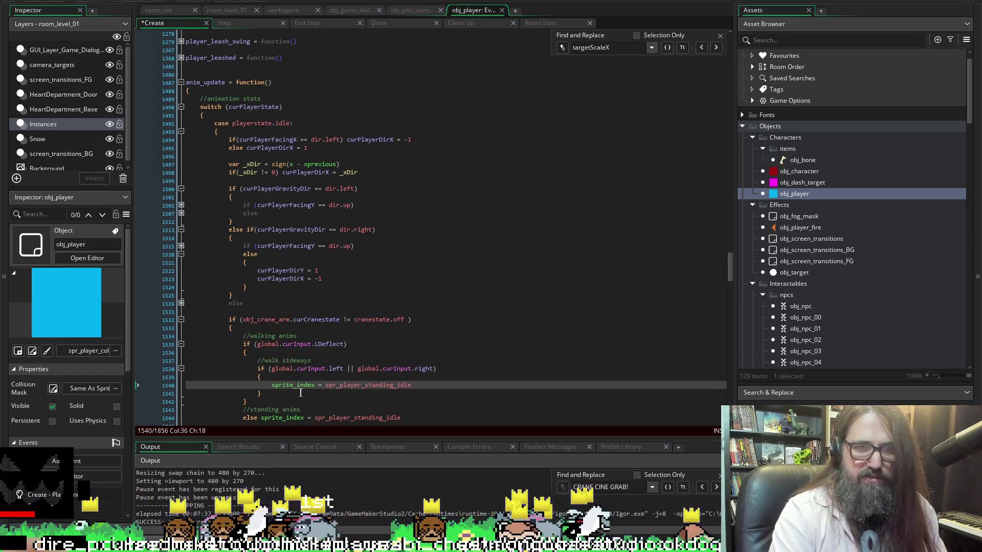
pyautogui.moveTo(274, 384); pyautogui.dragTo(412, 385)
pyautogui.press('BackSpace')
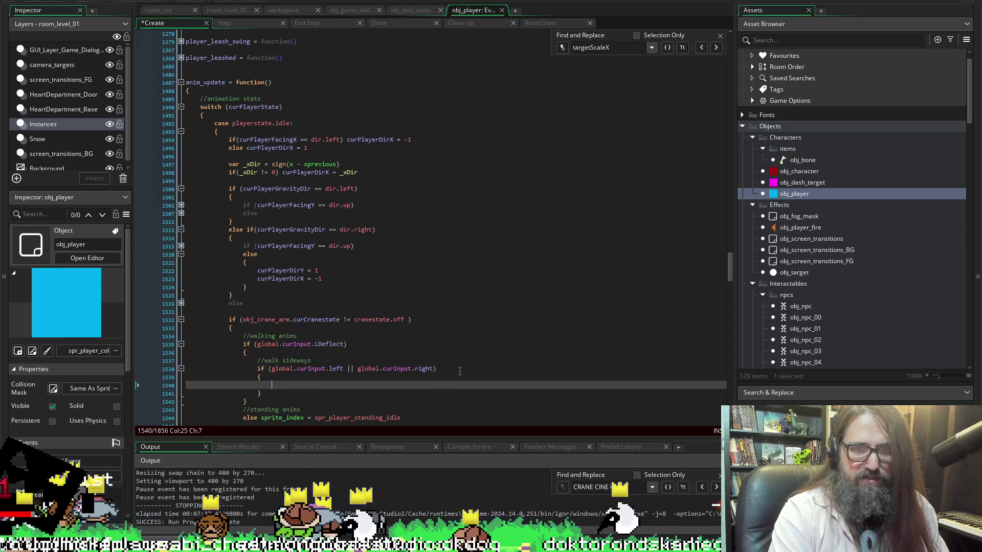
pyautogui.click(454, 369)
pyautogui.hotkey('ctrl', 'v')
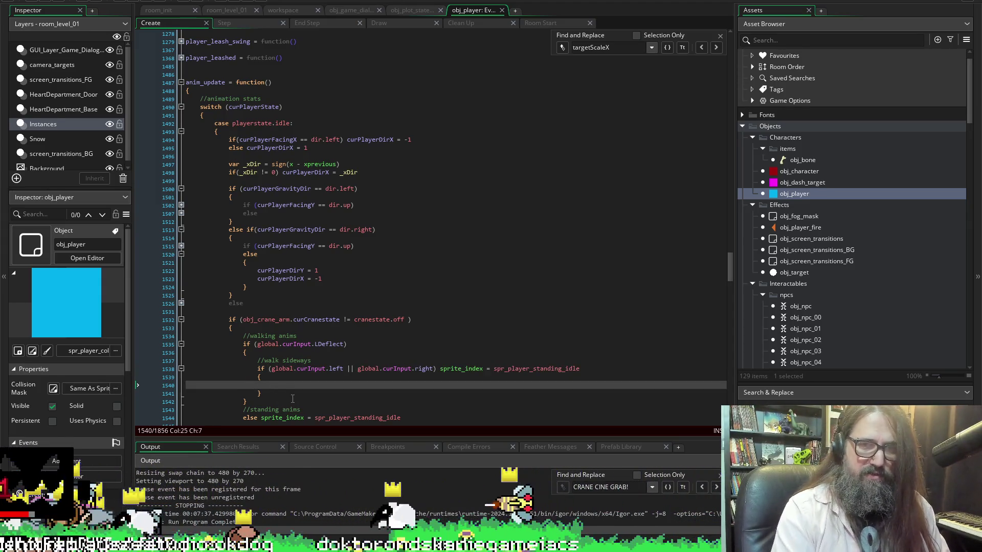
pyautogui.moveTo(262, 394); pyautogui.dragTo(273, 385)
pyautogui.press('BackSpace')
pyautogui.press('BackSpace')
pyautogui.press('BackSpace')
pyautogui.write('else')
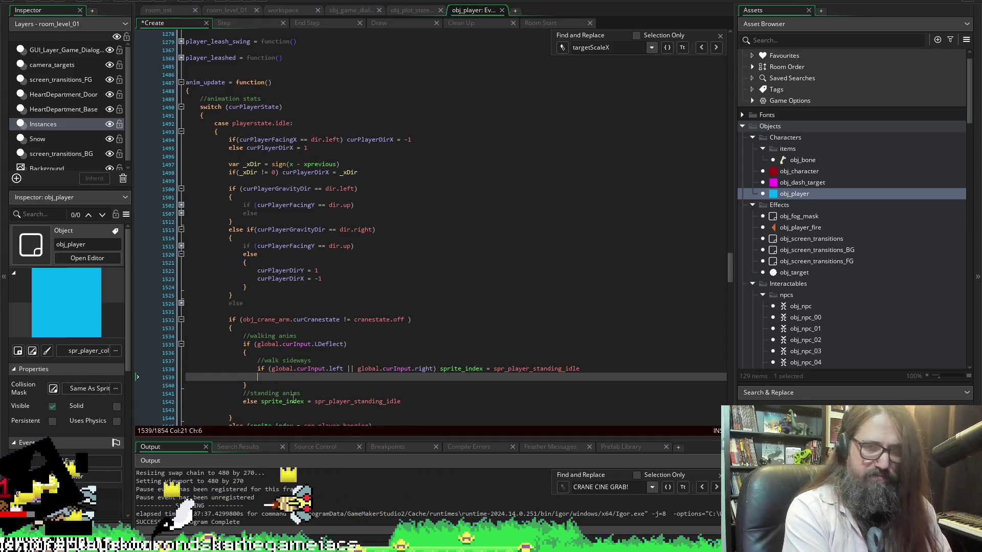
pyautogui.press('BackSpace')
pyautogui.press('BackSpace')
pyautogui.press('BackSpace')
pyautogui.write('//')
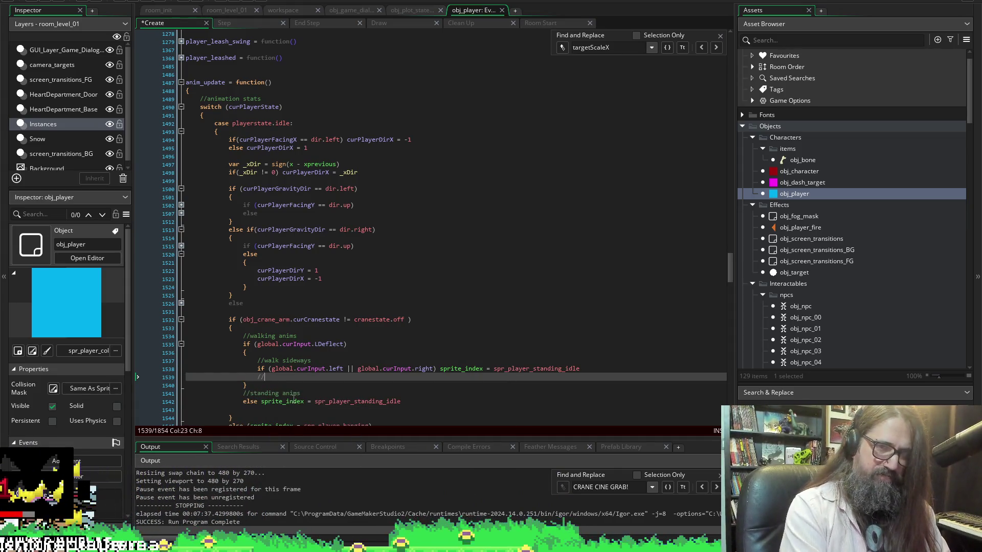
pyautogui.press('Return')
pyautogui.write('else (')
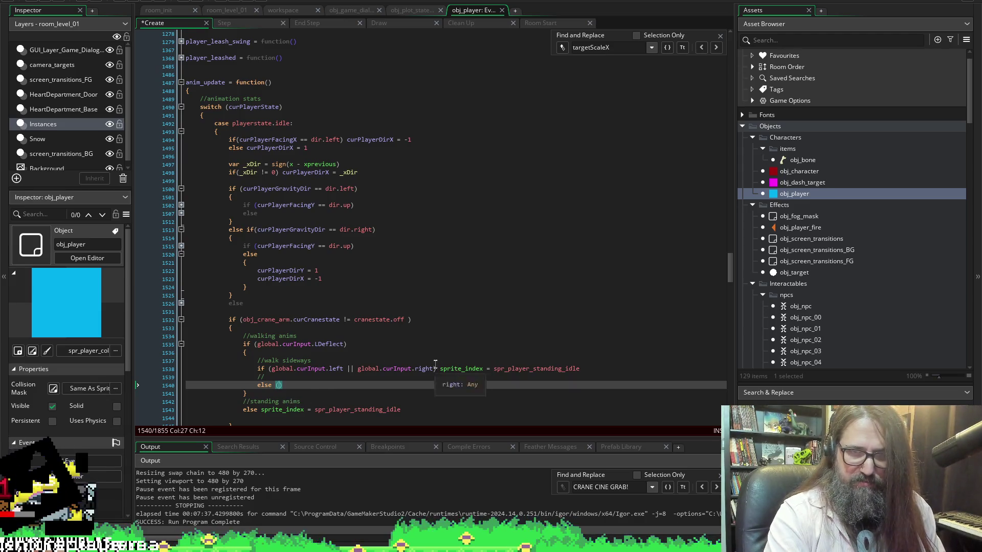
# Change the left-or-right assignment to spr_player_walking_sidways via autocomplete.
pyautogui.moveTo(579, 369); pyautogui.dragTo(529, 368)
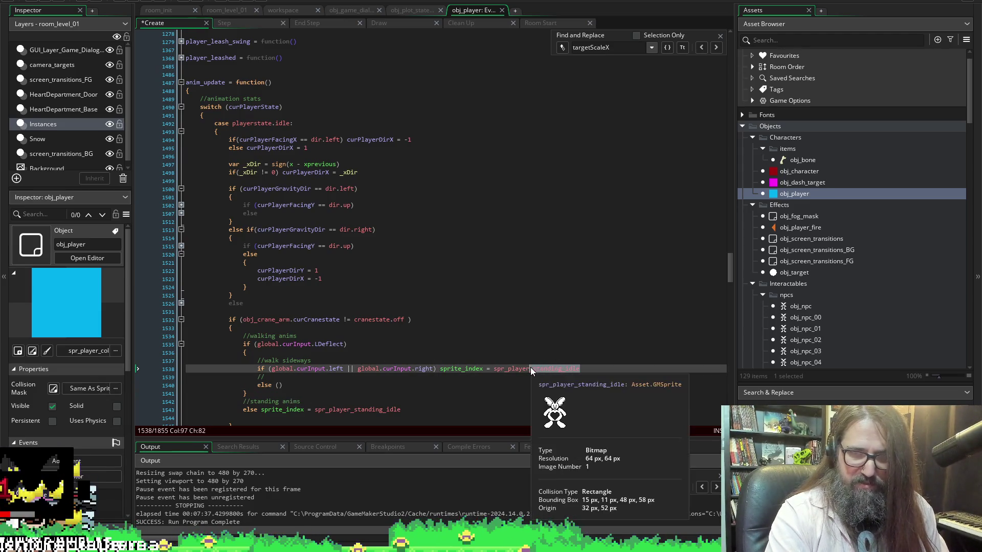
pyautogui.write('_wl')
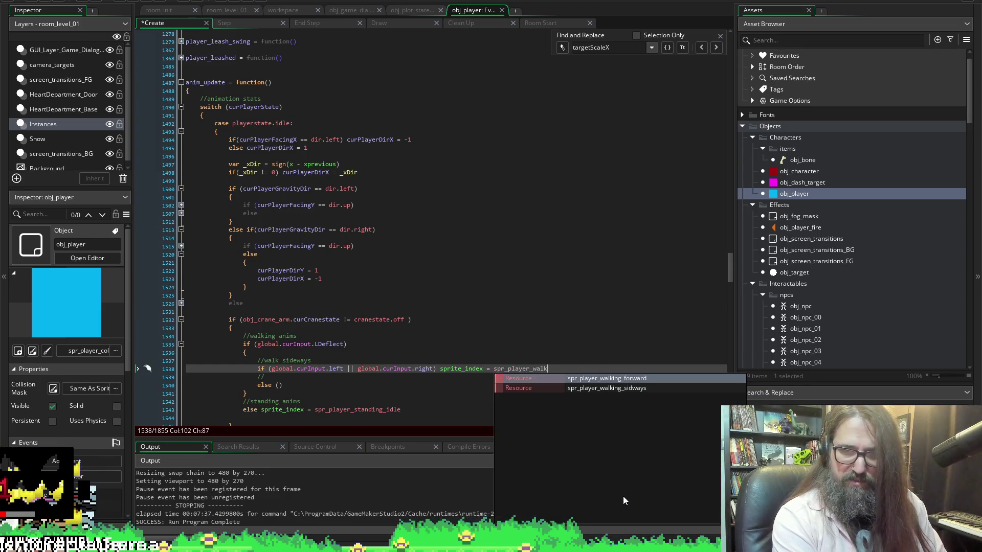
pyautogui.press('Return')
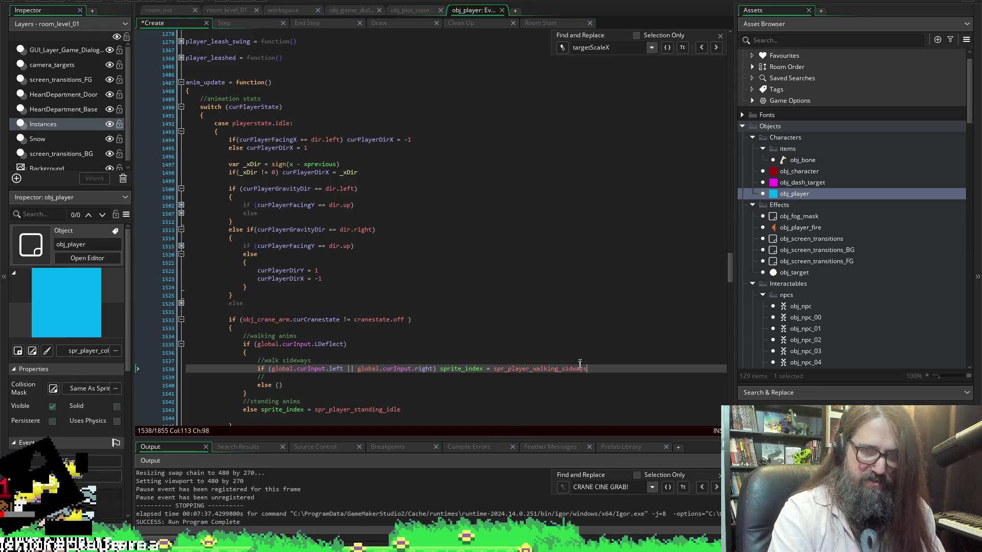
# Put sprite_index = spr_player_walking_forward in the else branch and save.
pyautogui.moveTo(586, 368); pyautogui.dragTo(443, 368)
pyautogui.hotkey('ctrl', 'c')
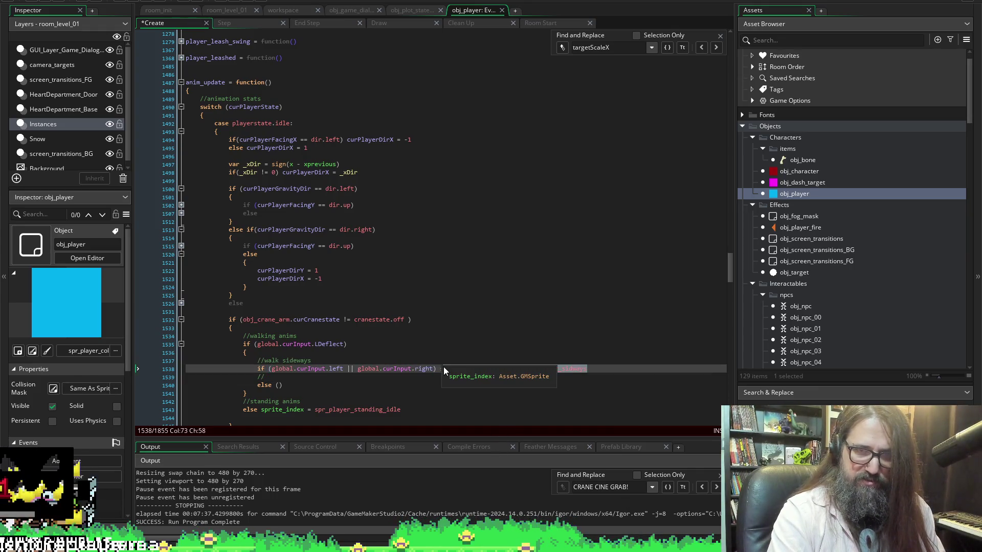
pyautogui.click(278, 384)
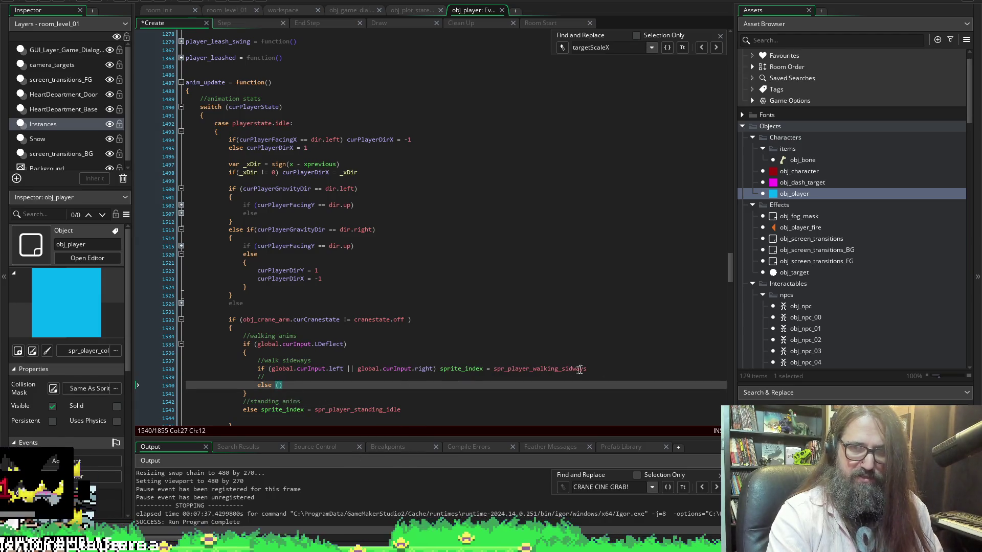
pyautogui.hotkey('ctrl', 'v')
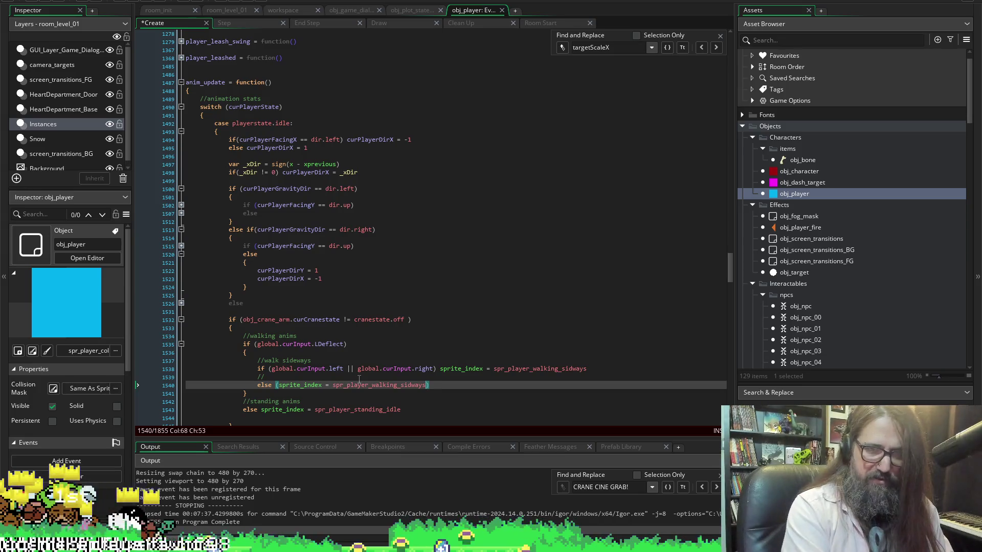
pyautogui.press('BackSpace')
pyautogui.press('BackSpace')
pyautogui.press('BackSpace')
pyautogui.write('forward')
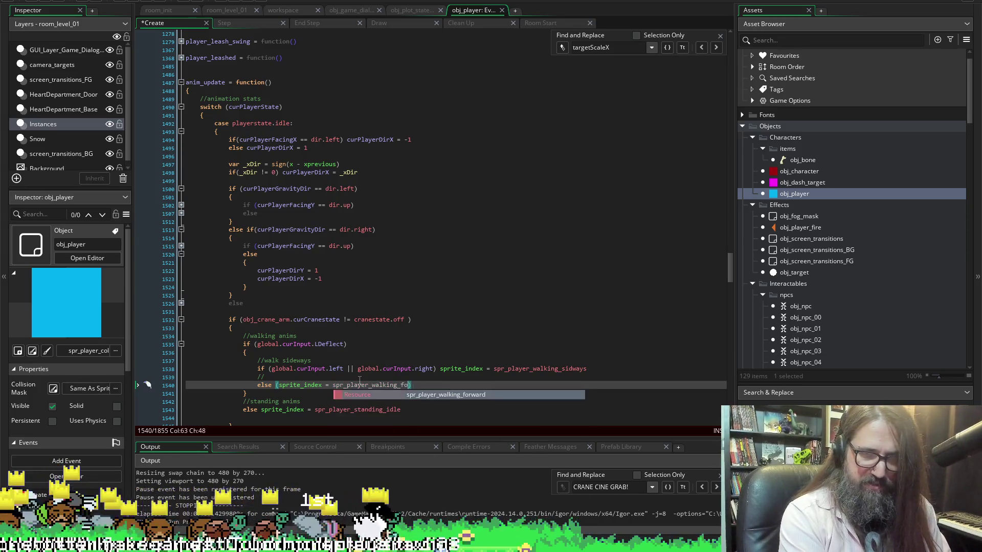
pyautogui.hotkey('ctrl', 's')
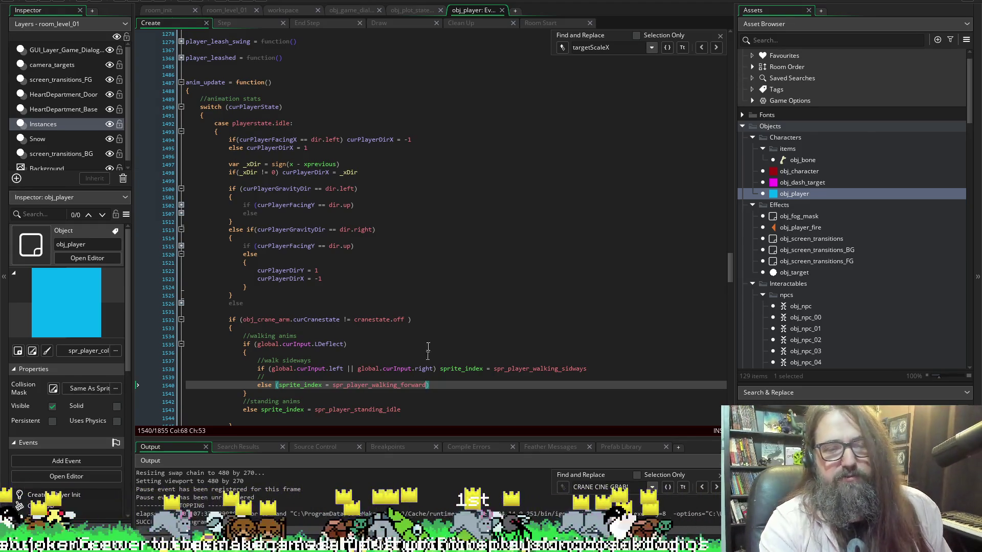
# Delete the stray '(' before sprite_index on the forward-walking else line.
pyautogui.scroll(-1, 414, 409)
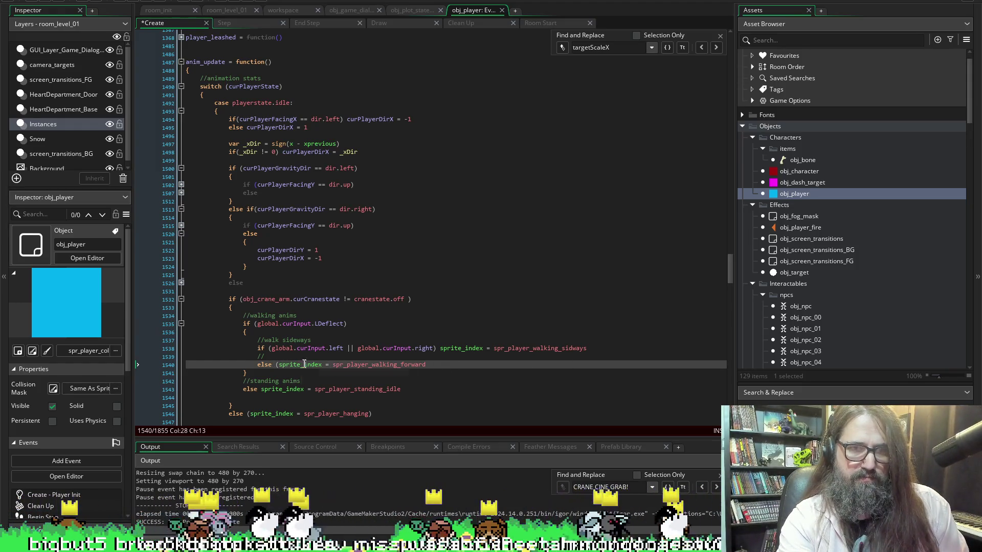
pyautogui.press('Left')
pyautogui.press('BackSpace')
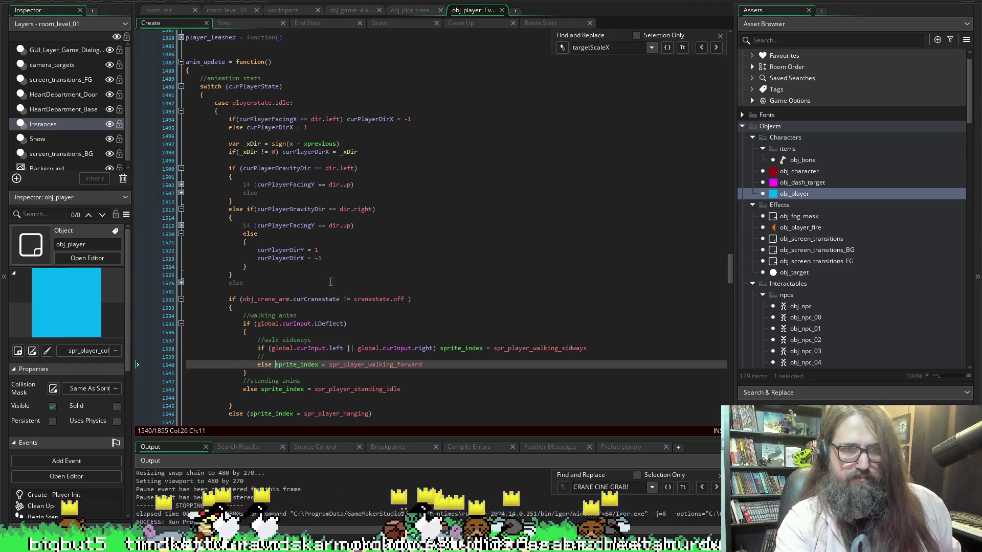
pyautogui.scroll(-3, 330, 282)
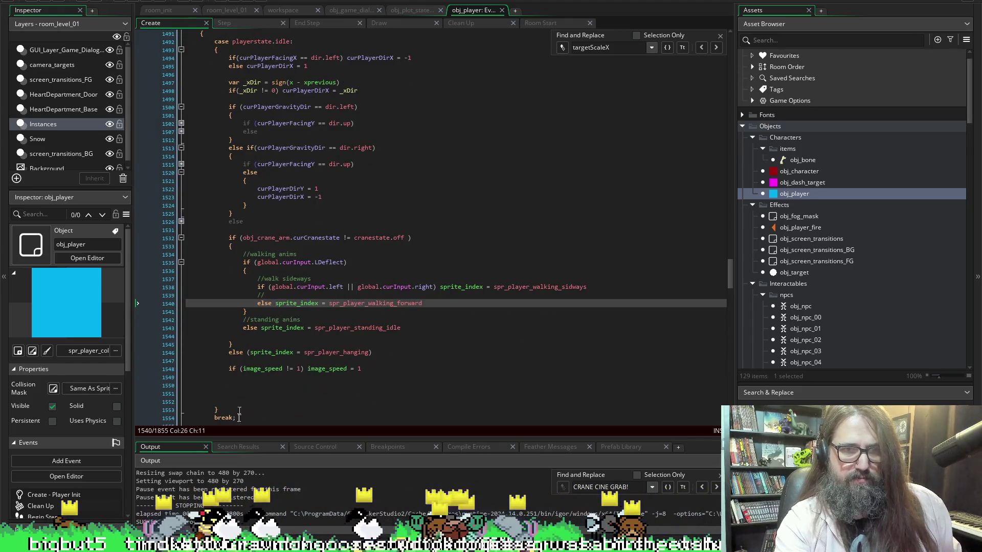
# Remove the empty '//' comment line above it and save the script.
pyautogui.click(268, 295)
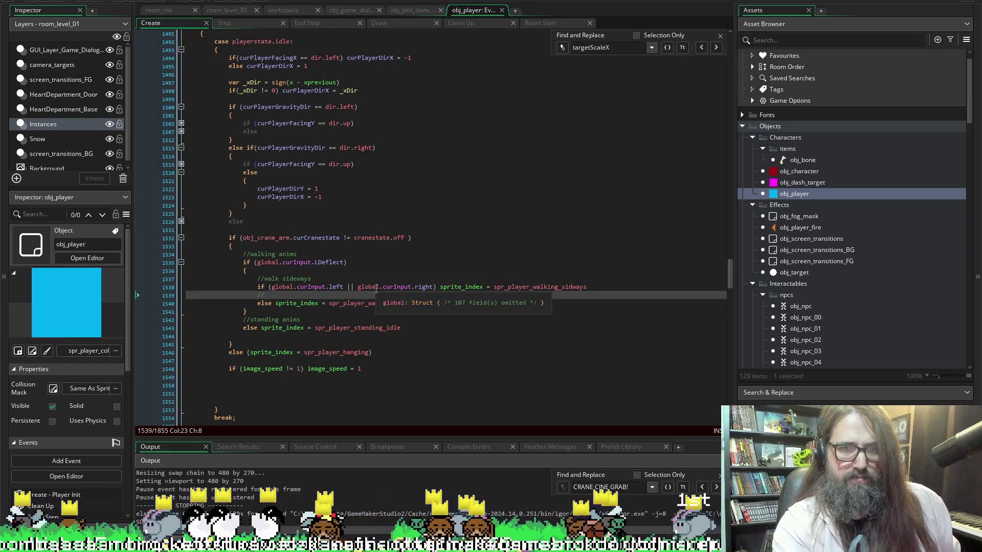
pyautogui.press('BackSpace')
pyautogui.press('BackSpace')
pyautogui.press('BackSpace')
pyautogui.hotkey('ctrl', 's')
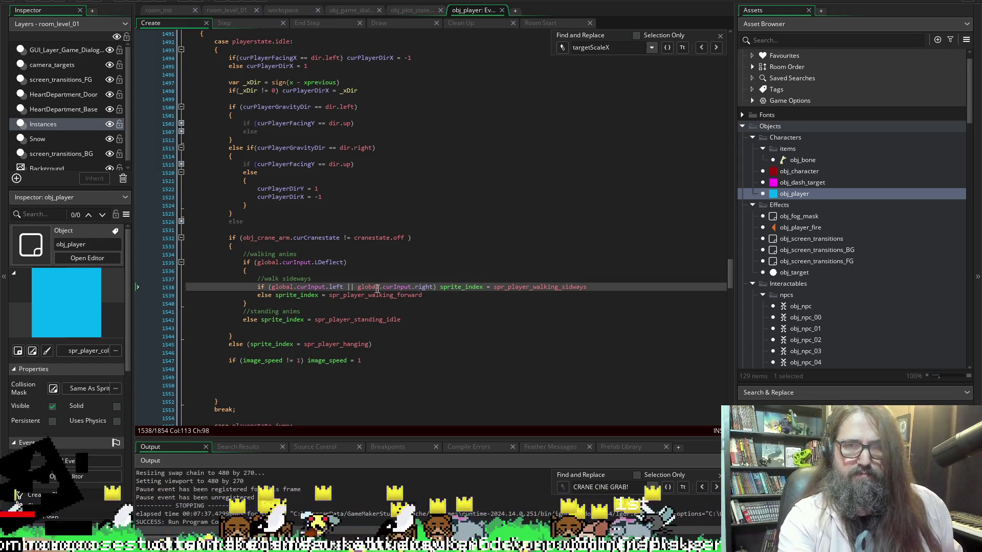
pyautogui.scroll(-2, 318, 320)
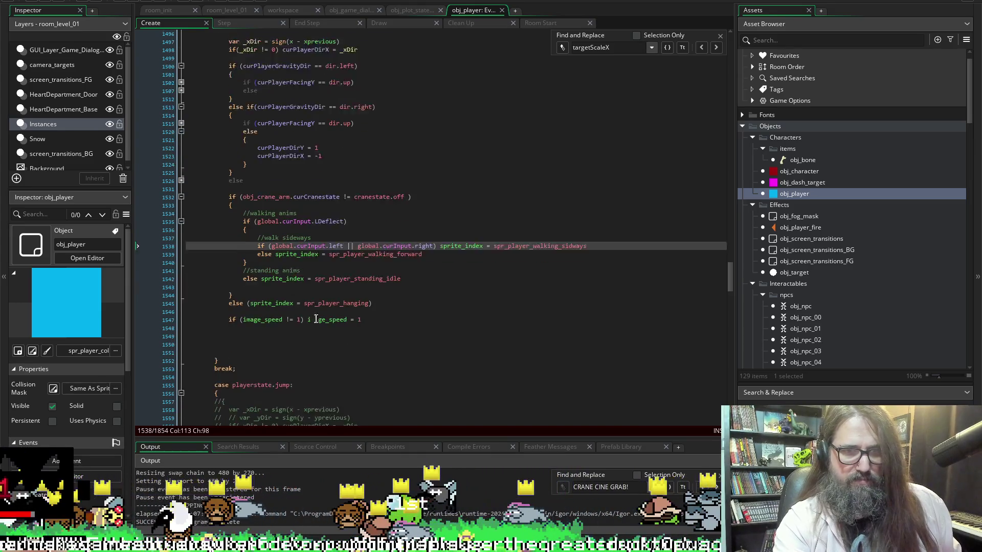
pyautogui.scroll(3, 318, 321)
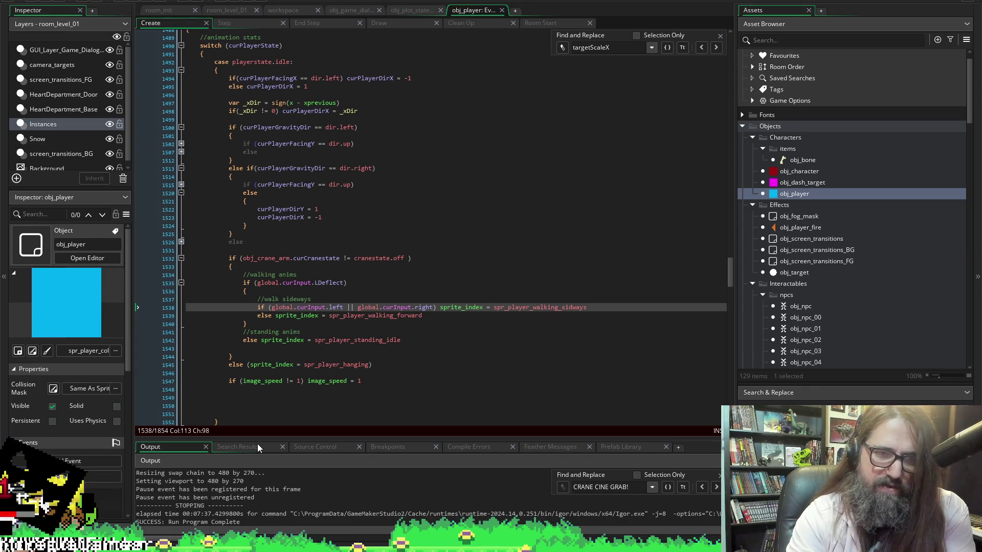
pyautogui.scroll(3, 230, 490)
pyautogui.scroll(1, 184, 230)
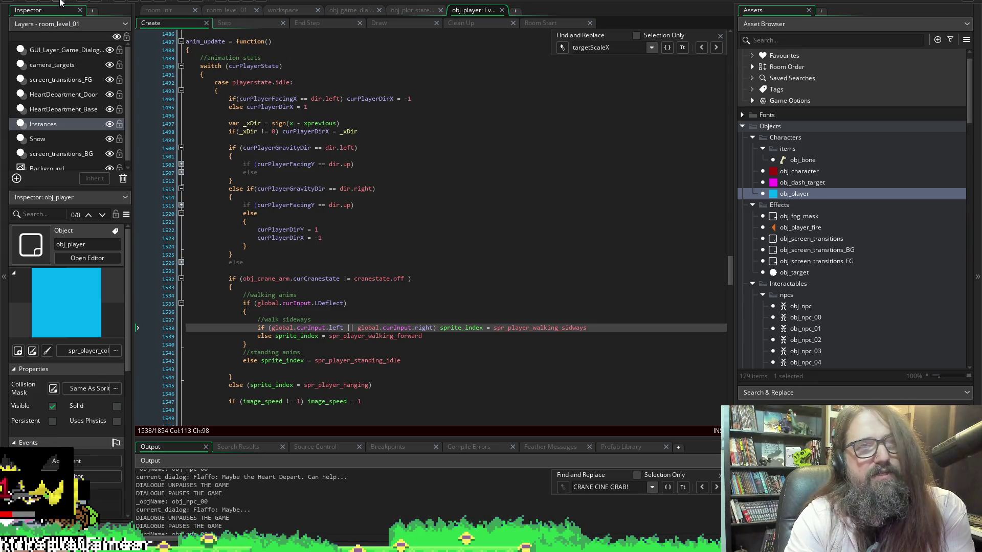
# Run the game with F5 and jump to the first compile error at line 1547.
pyautogui.press('F5')
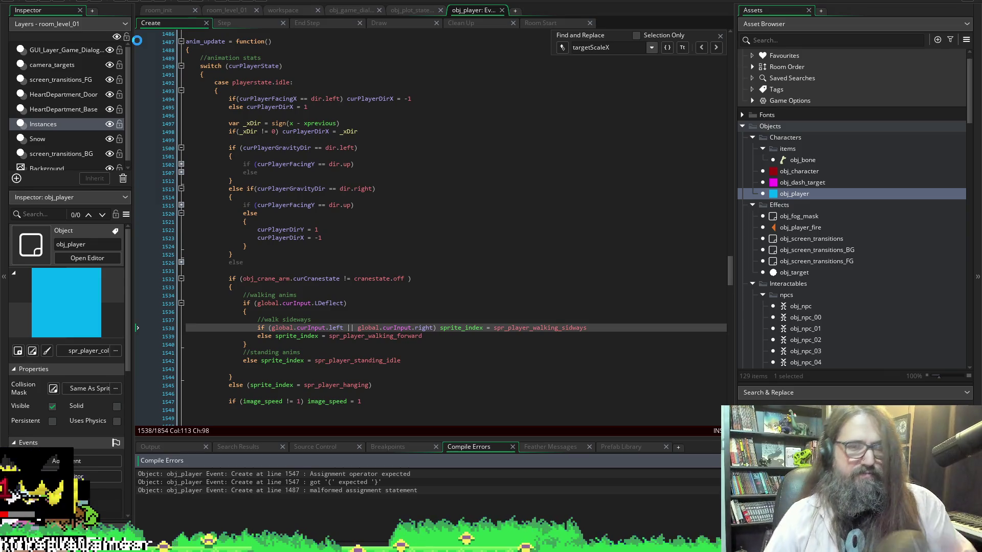
pyautogui.click(491, 481)
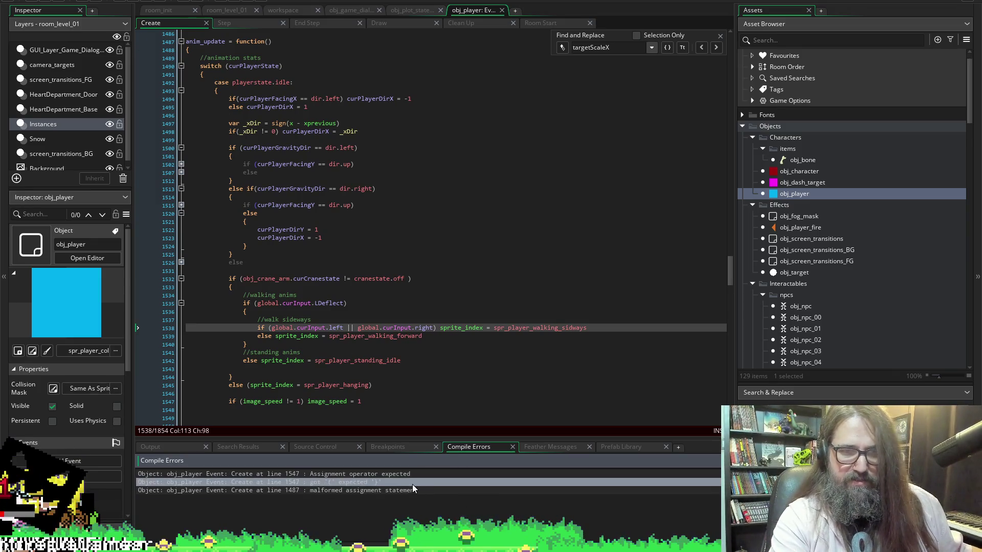
pyautogui.doubleClick(422, 474)
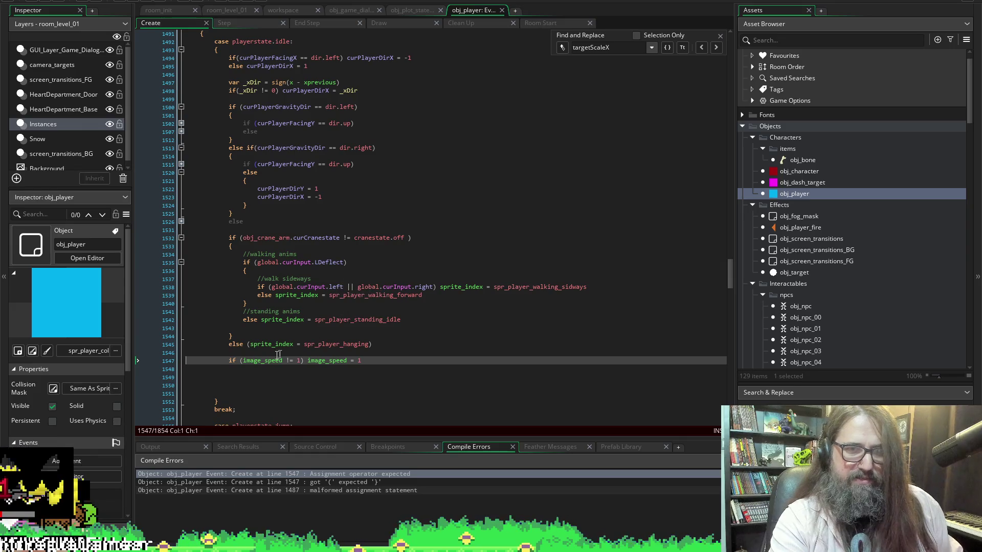
# Inspect the hanging, standing idle, forward and sideways walking lines around line 1547.
pyautogui.click(276, 353)
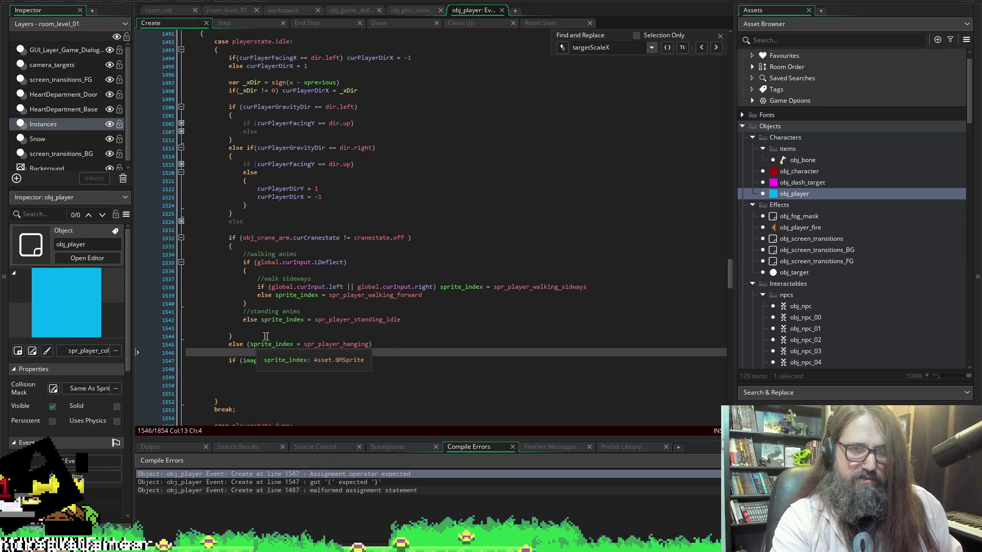
pyautogui.moveTo(247, 344); pyautogui.dragTo(272, 344)
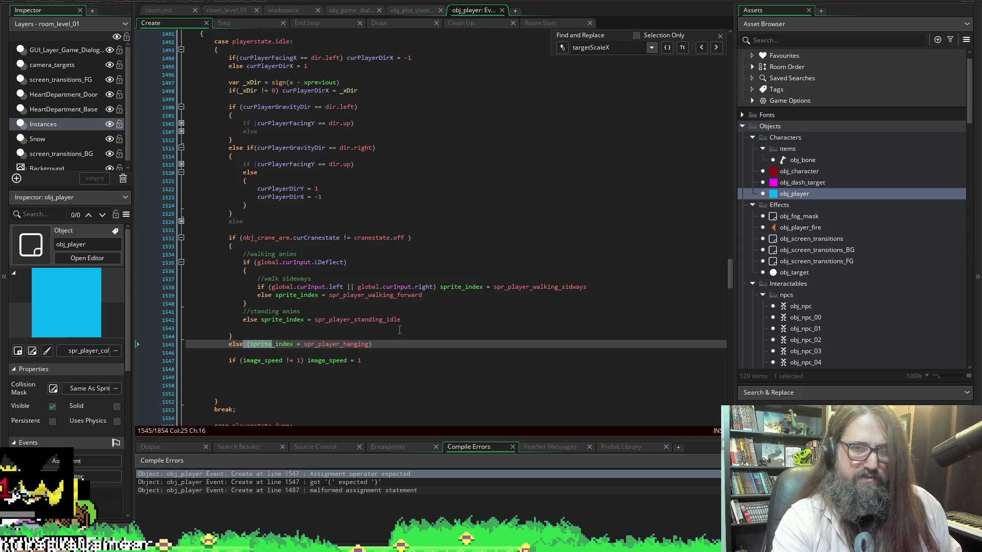
pyautogui.press('Left')
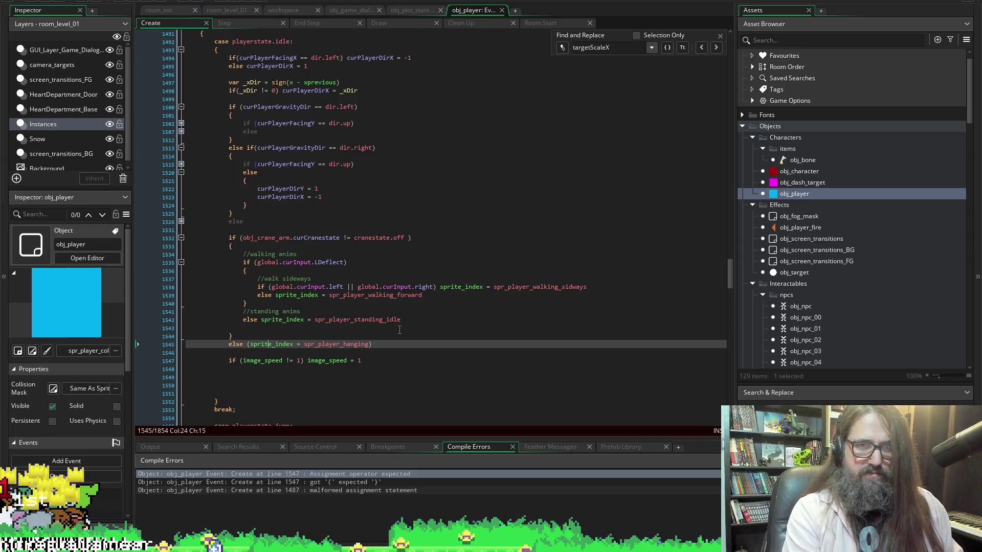
pyautogui.press('Left')
pyautogui.press('Left')
pyautogui.press('Left')
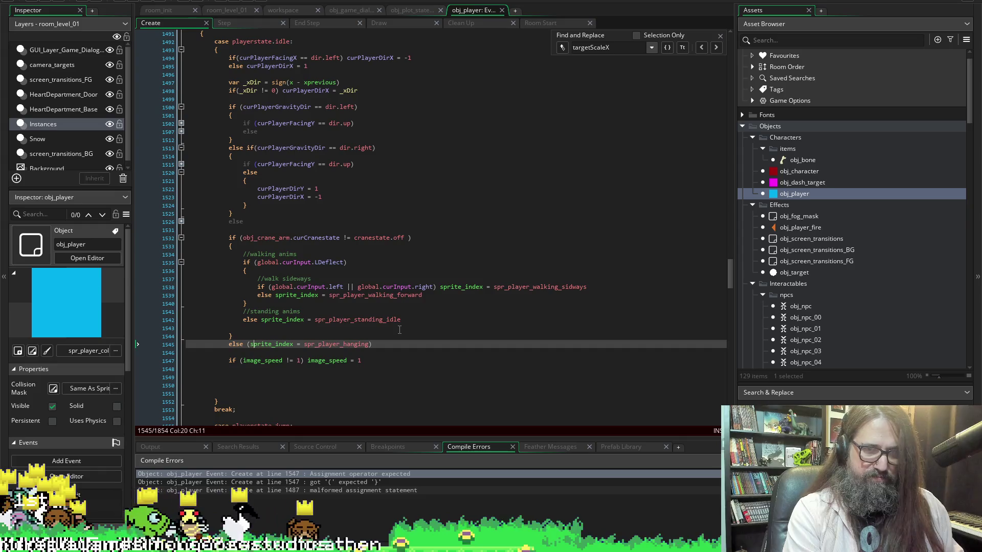
pyautogui.press('Left')
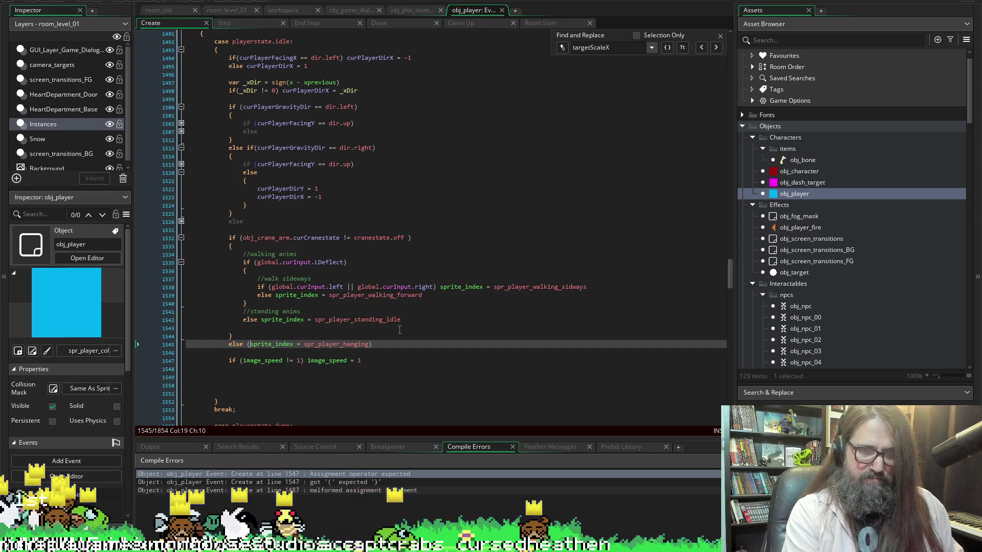
pyautogui.press('Up')
pyautogui.press('Up')
pyautogui.press('Up')
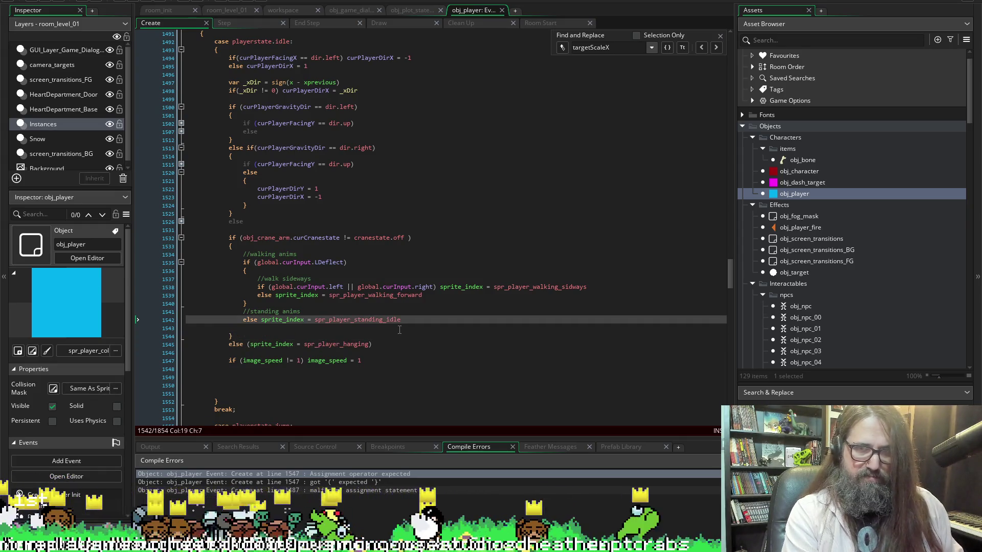
pyautogui.press('Up')
pyautogui.press('Up')
pyautogui.press('Up')
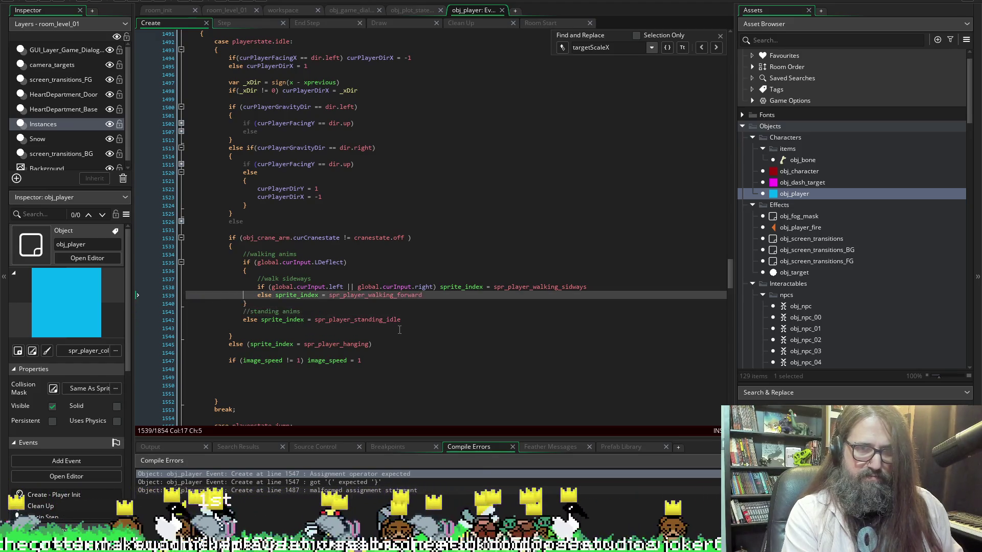
pyautogui.press('Up')
pyautogui.press('Up')
pyautogui.press('Up')
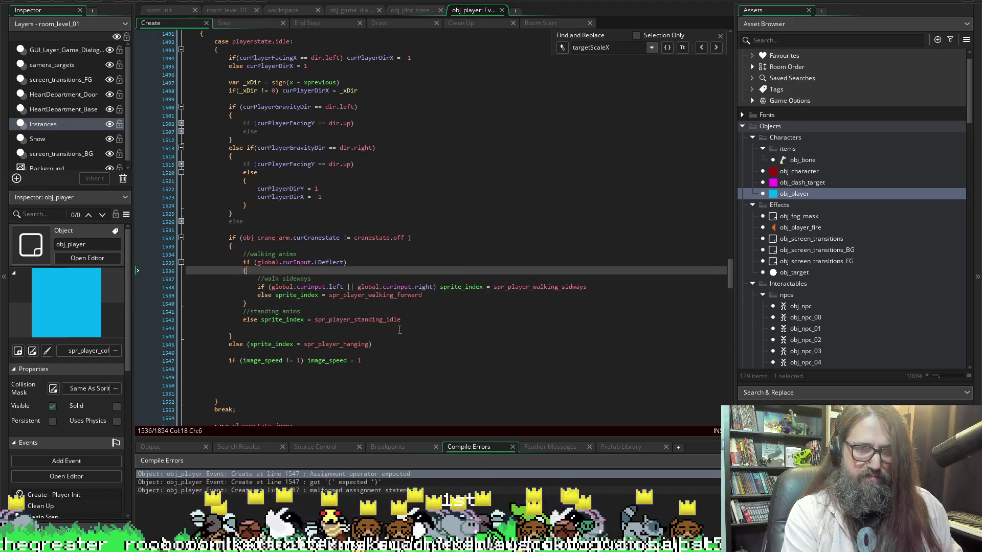
pyautogui.press('Down')
pyautogui.press('Down')
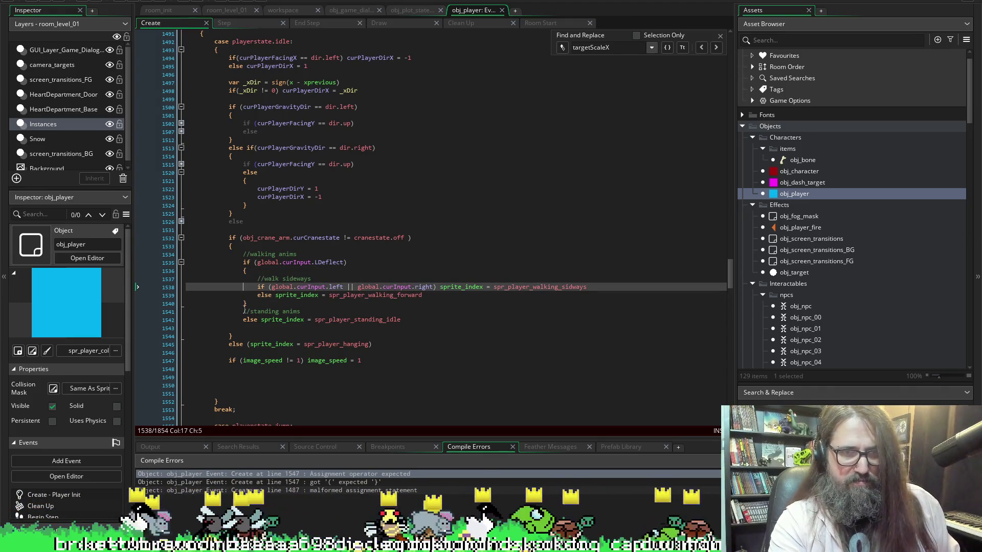
pyautogui.moveTo(301, 311)
pyautogui.mouseDown()
pyautogui.moveTo(123, 320)
pyautogui.moveTo(128, 302)
pyautogui.moveTo(123, 314)
pyautogui.mouseUp()
pyautogui.press('BackSpace')
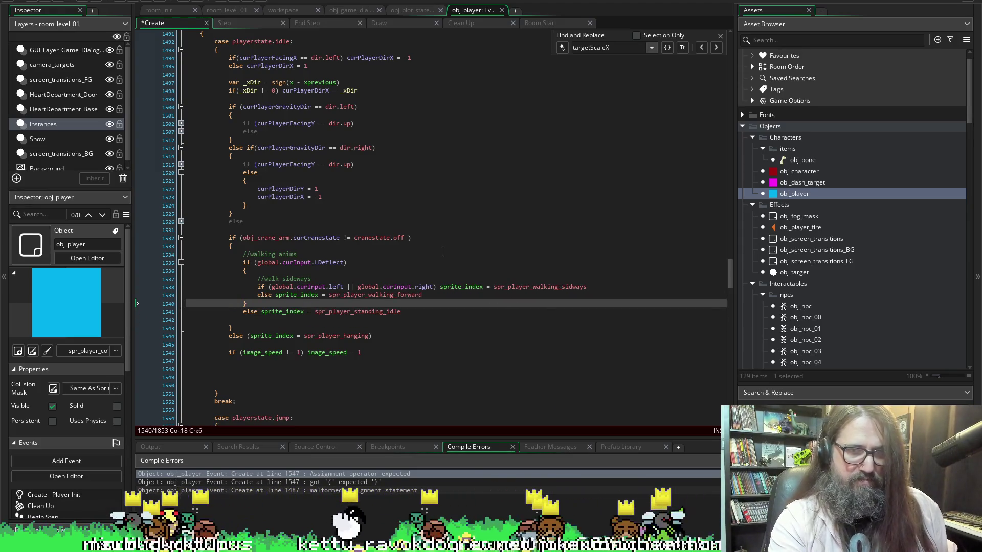
pyautogui.hotkey('ctrl', 's')
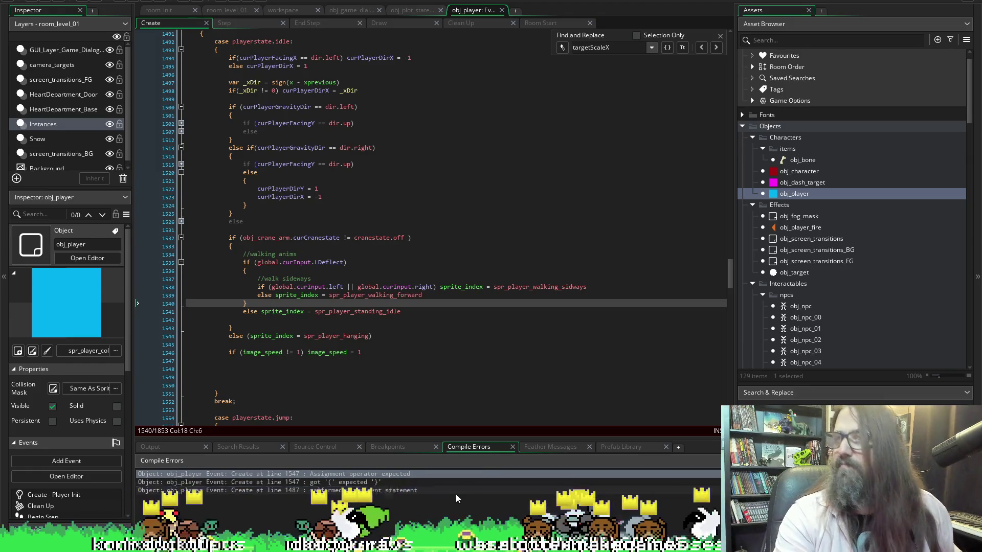
pyautogui.doubleClick(406, 476)
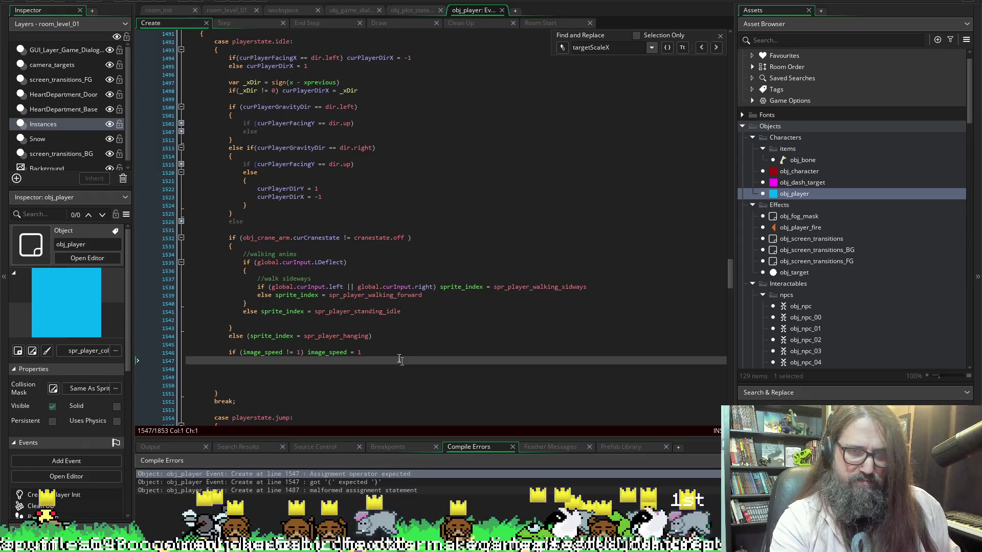
pyautogui.click(241, 270)
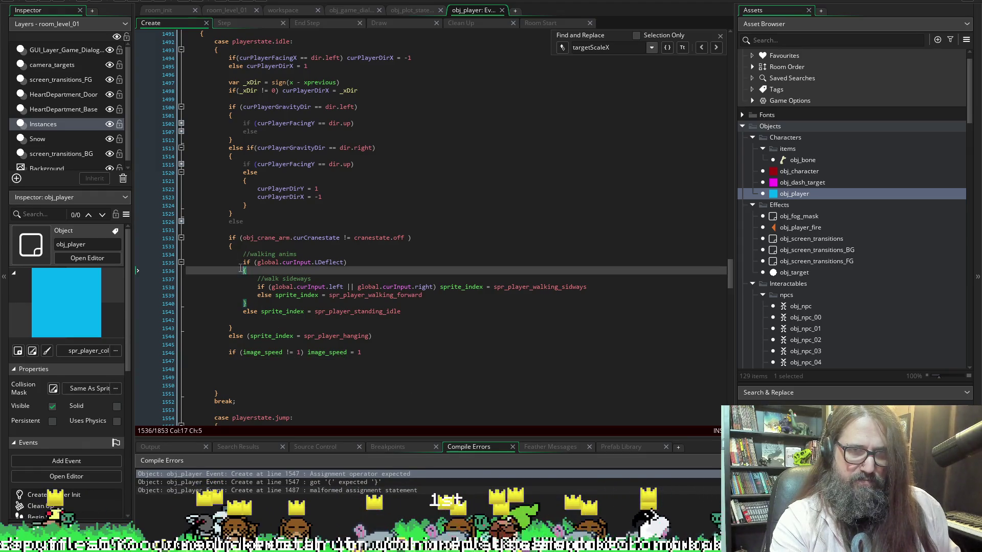
pyautogui.click(228, 246)
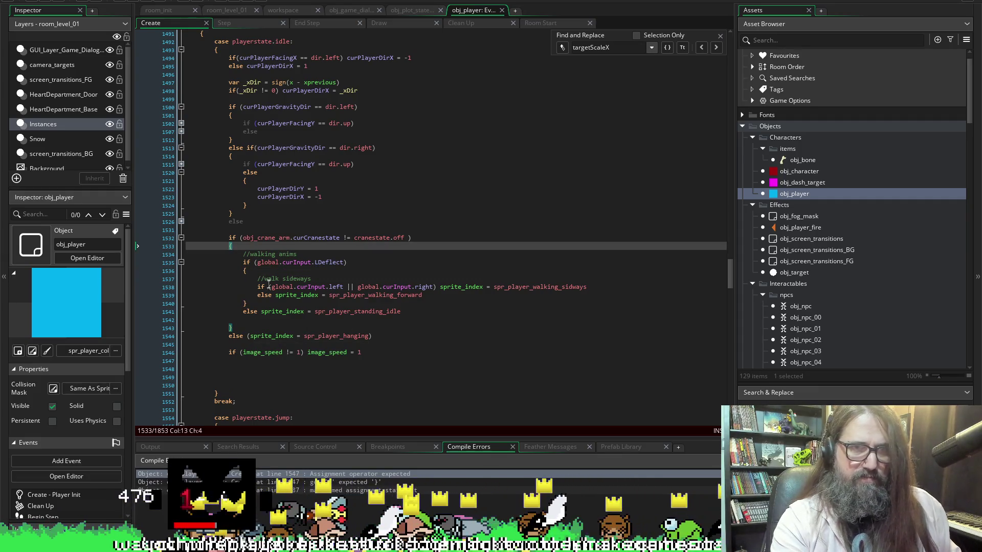
pyautogui.scroll(2, 231, 214)
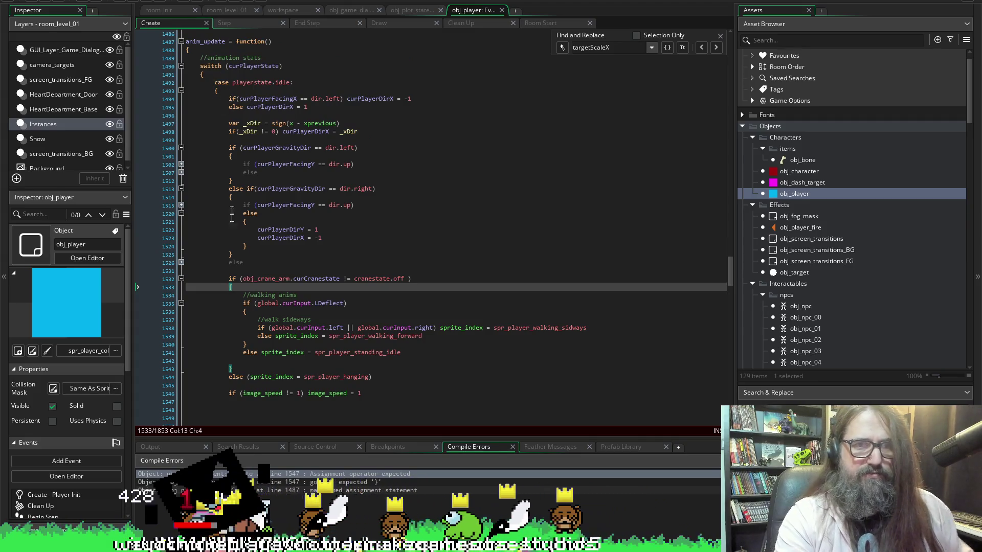
pyautogui.click(181, 263)
pyautogui.click(182, 263)
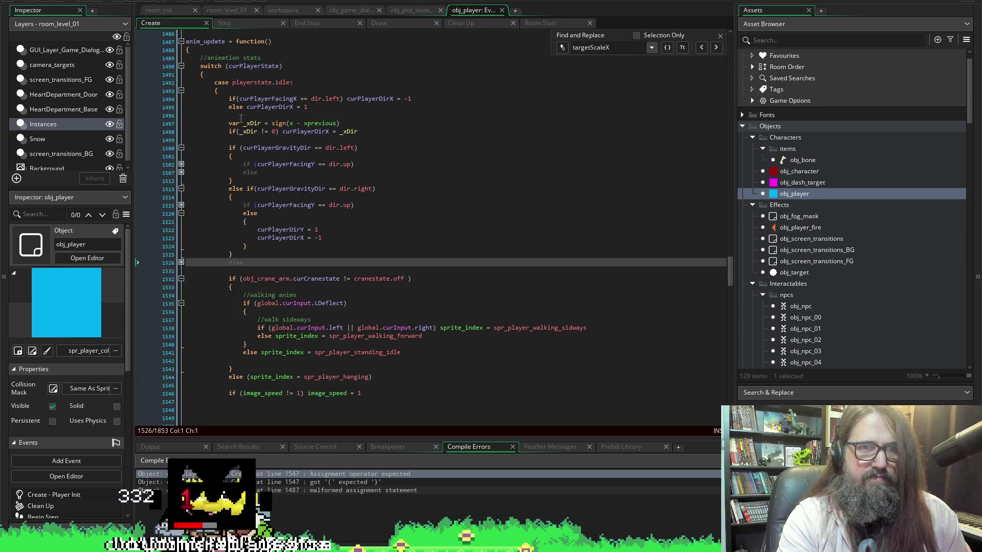
pyautogui.scroll(-3, 210, 283)
pyautogui.click(212, 373)
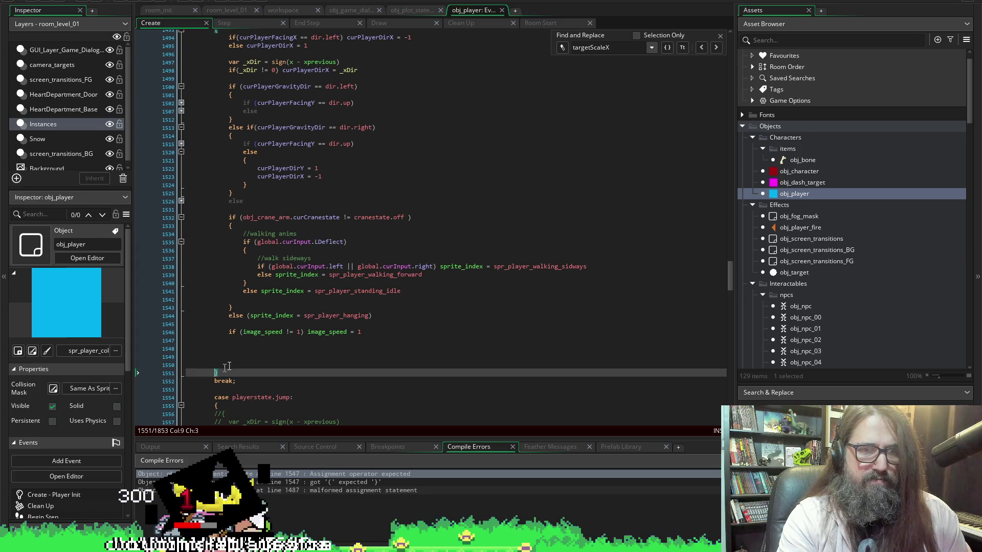
pyautogui.scroll(-1, 220, 357)
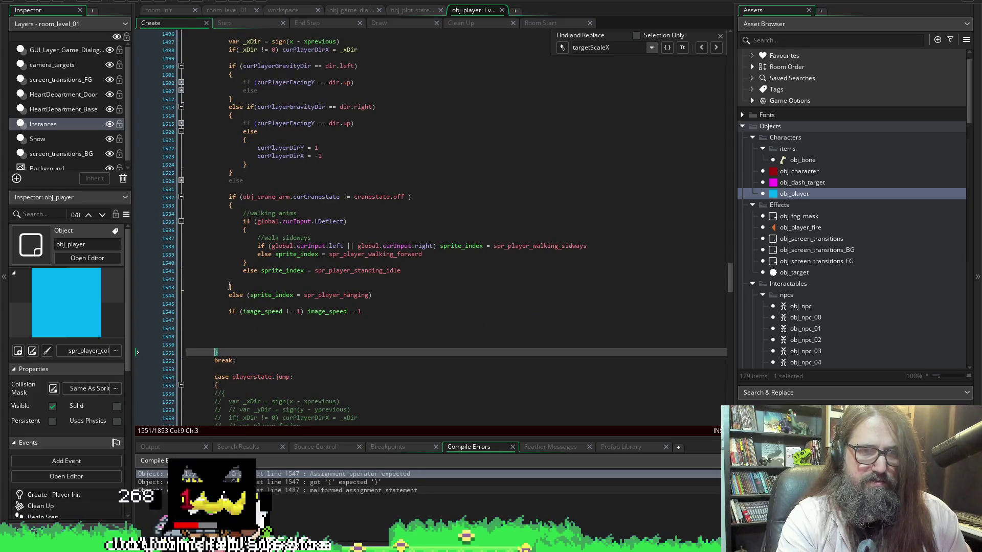
pyautogui.click(230, 287)
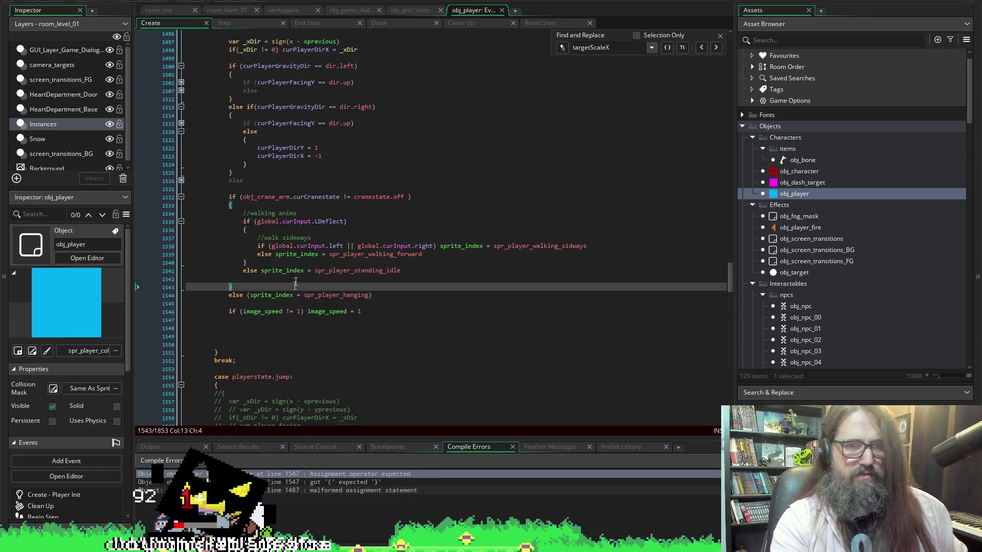
# Comment out walking-animation lines 1534–1541 and start a test run.
pyautogui.moveTo(229, 213)
pyautogui.mouseDown()
pyautogui.moveTo(429, 283)
pyautogui.moveTo(437, 271)
pyautogui.mouseUp()
pyautogui.hotkey('ctrl', 'k')
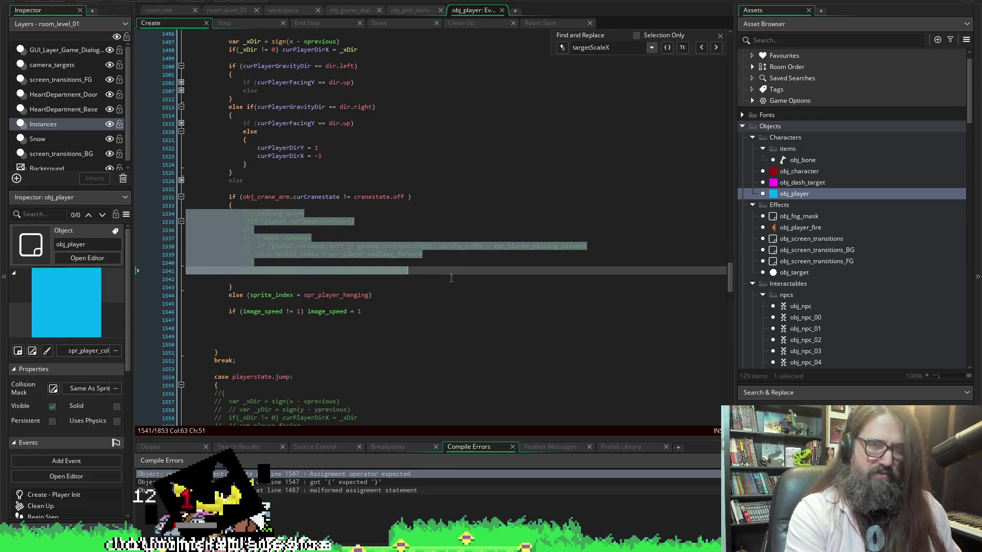
pyautogui.click(305, 221)
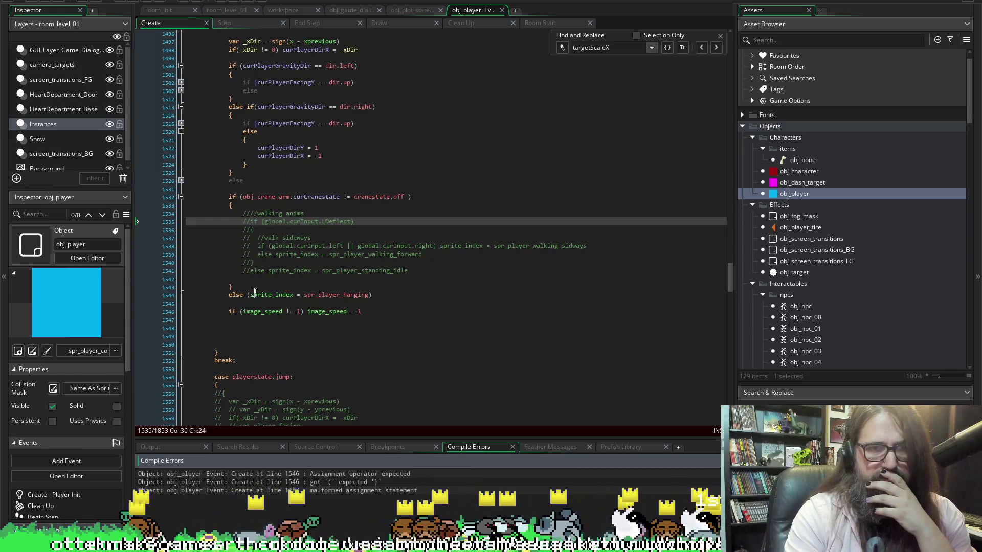
pyautogui.click(219, 296)
pyautogui.write('//')
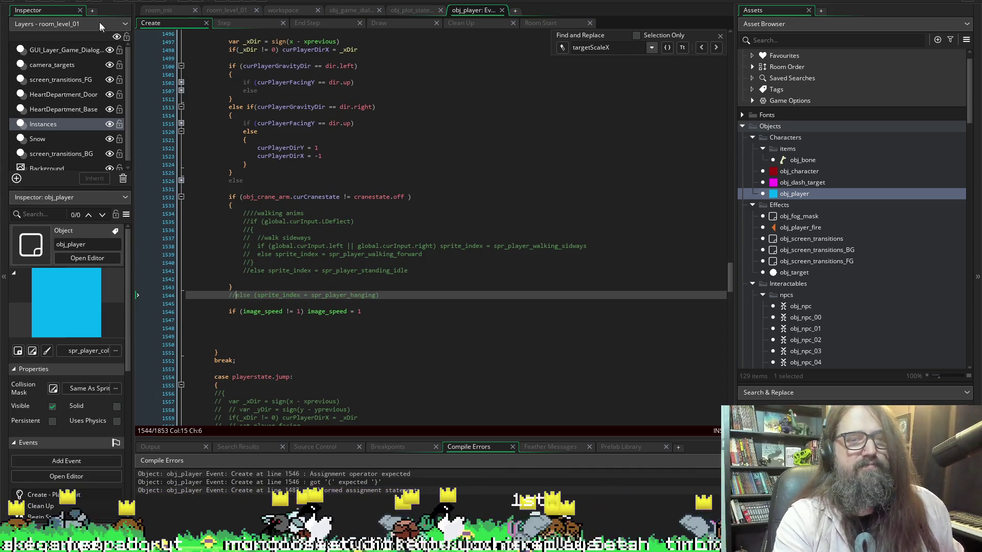
pyautogui.click(129, 3)
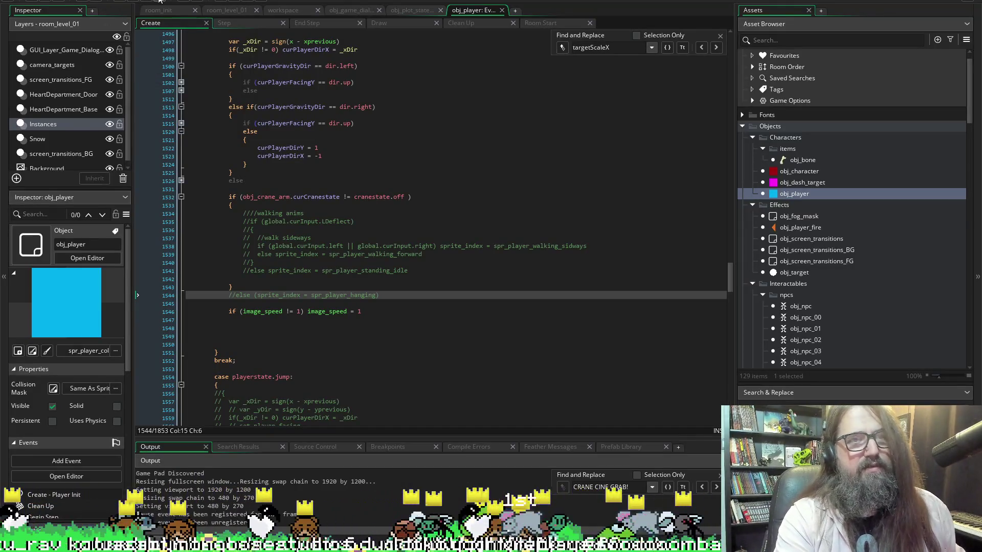
# Uncomment the hanging line and strip its parentheses to read else sprite_index = spr_player_hanging.
pyautogui.click(245, 302)
pyautogui.press('Up')
pyautogui.hotkey('ctrl', 'shift', 'k')
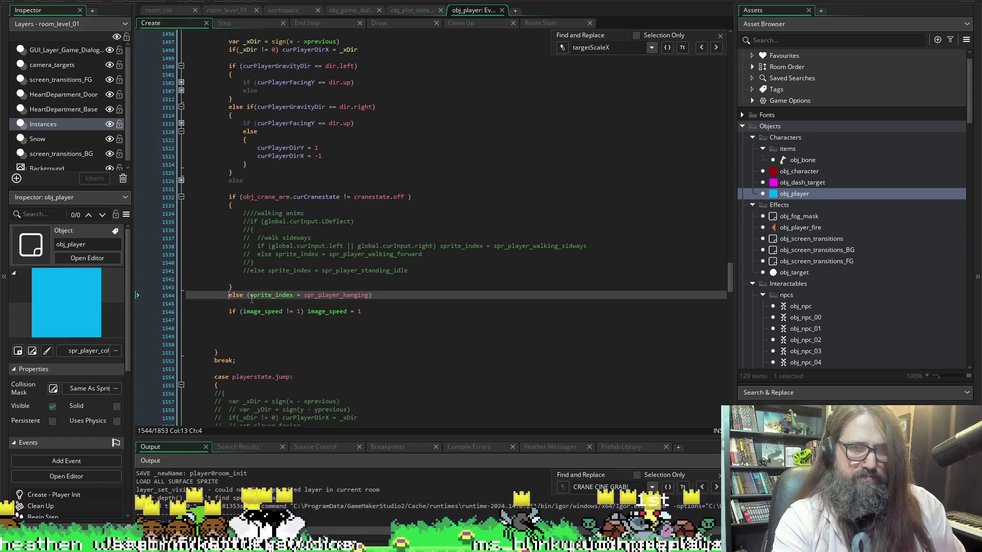
pyautogui.press('BackSpace')
pyautogui.press('End')
pyautogui.press('BackSpace')
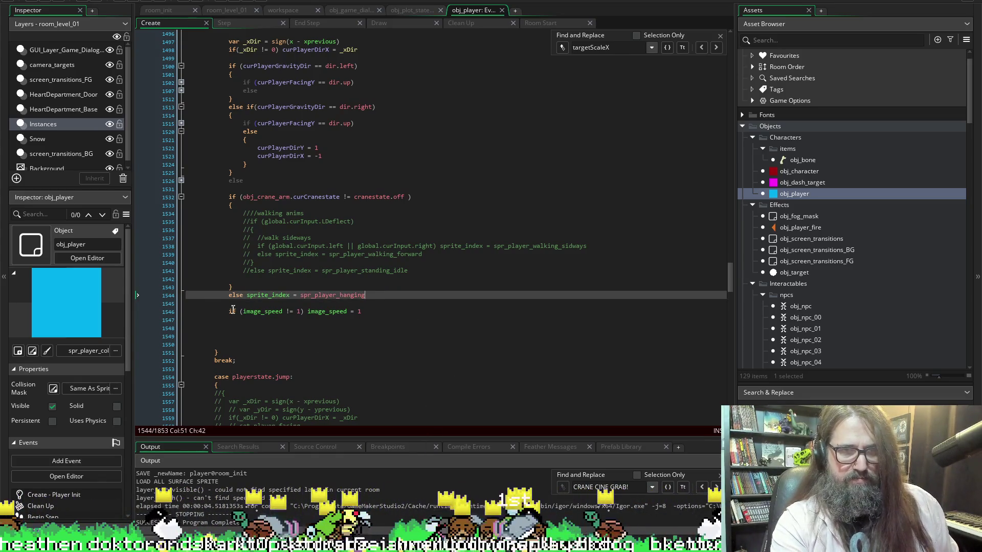
pyautogui.press('Home')
pyautogui.press('Up')
pyautogui.press('Up')
pyautogui.press('Up')
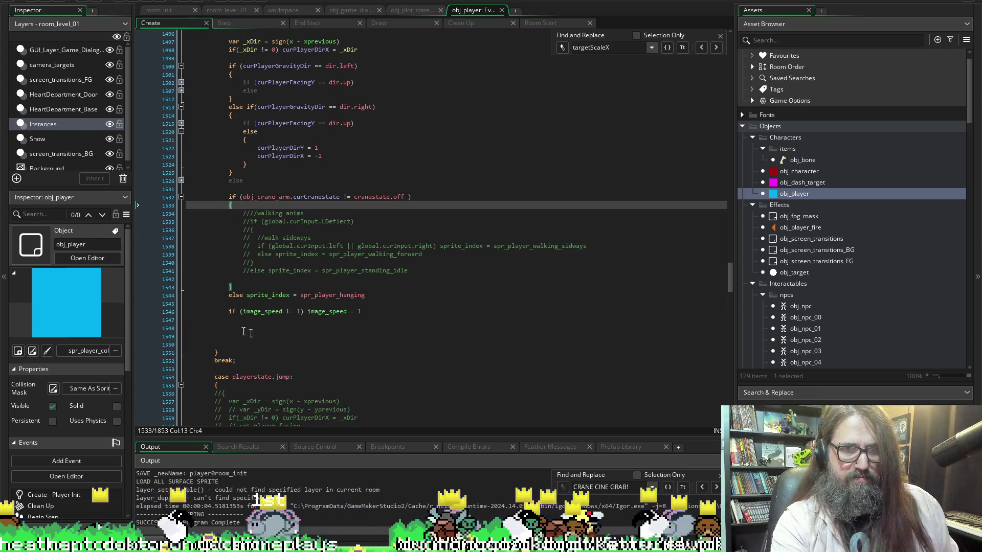
# Undo the commenting on walking-animation lines 1533–1541 to restore the deflect block.
pyautogui.moveTo(241, 207); pyautogui.dragTo(384, 275)
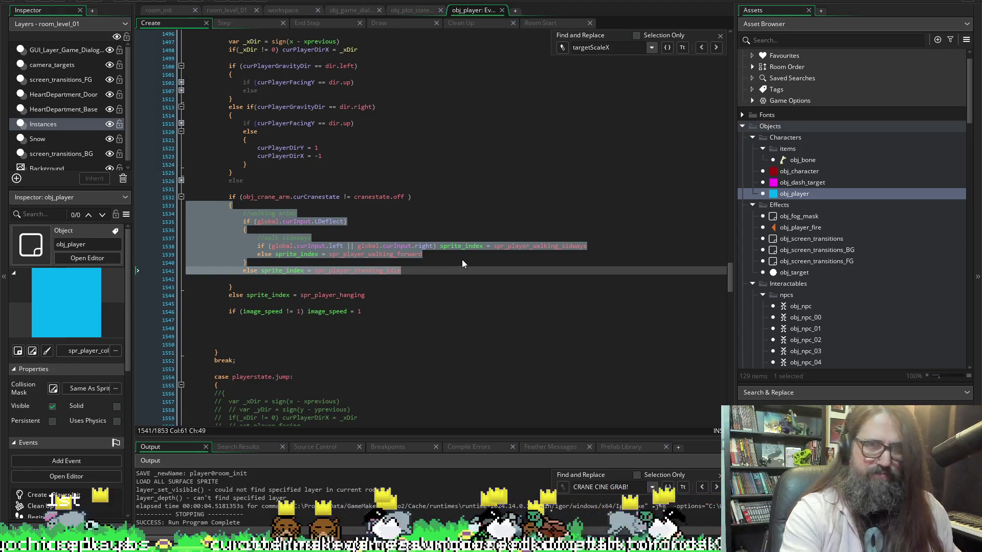
pyautogui.hotkey('ctrl', 'z')
pyautogui.click(425, 164)
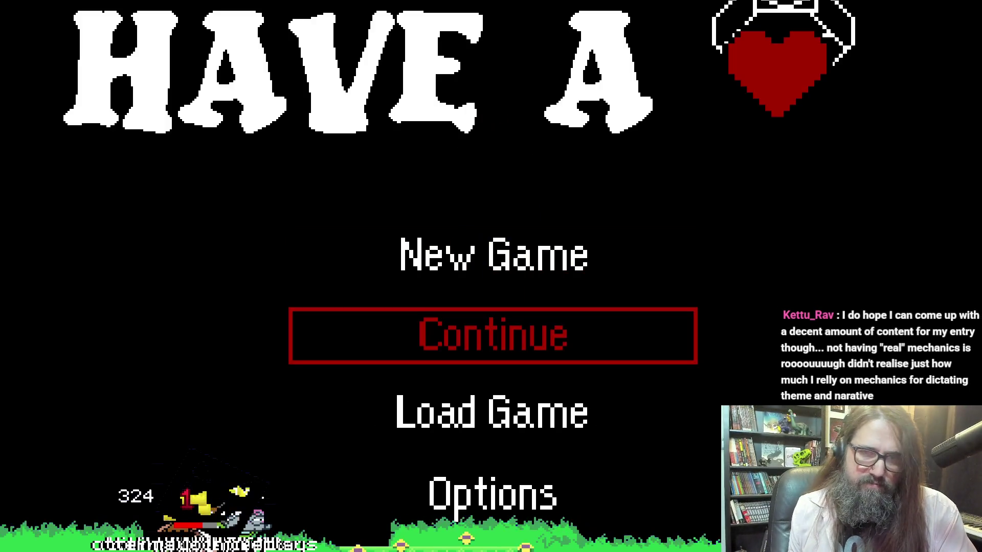
pyautogui.press('Return')
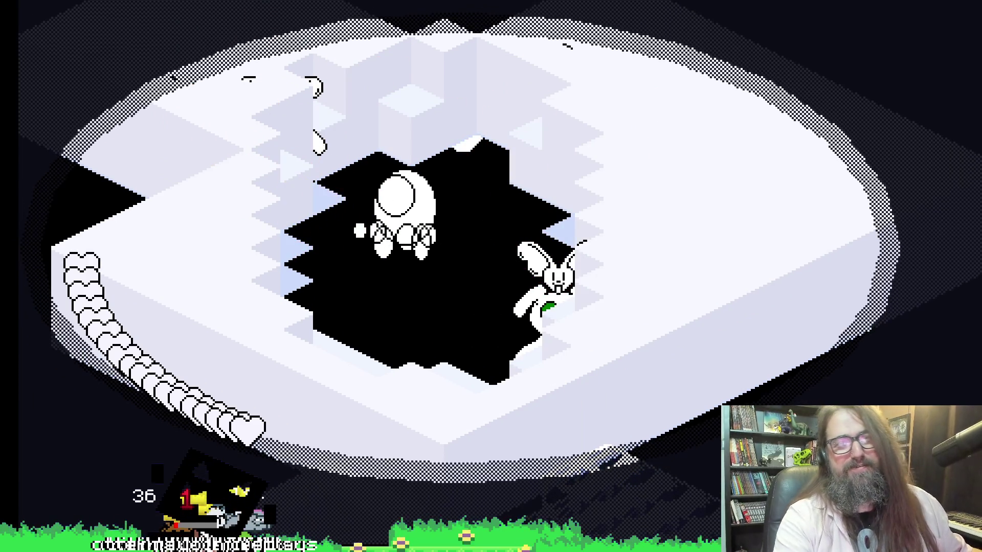
pyautogui.press('Escape')
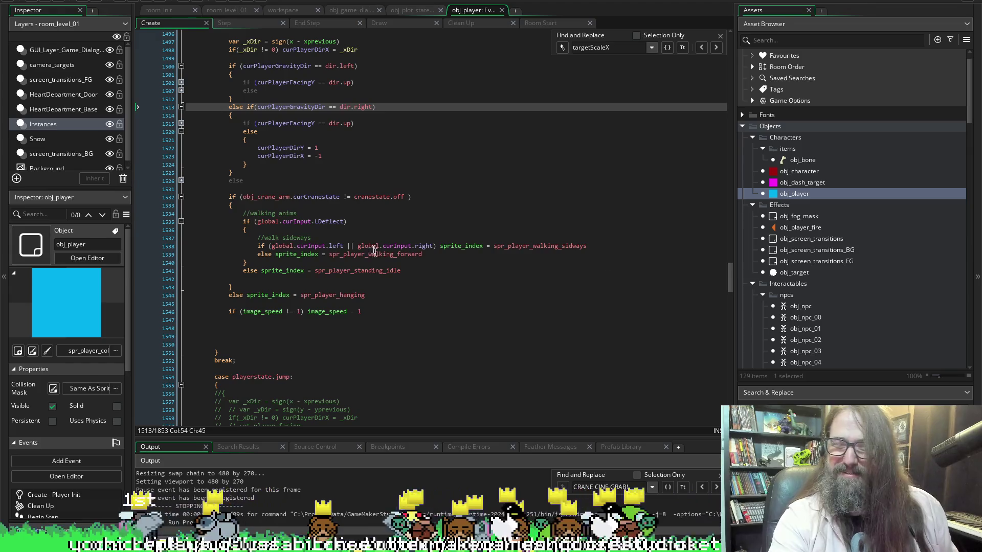
pyautogui.scroll(-4, 898, 259)
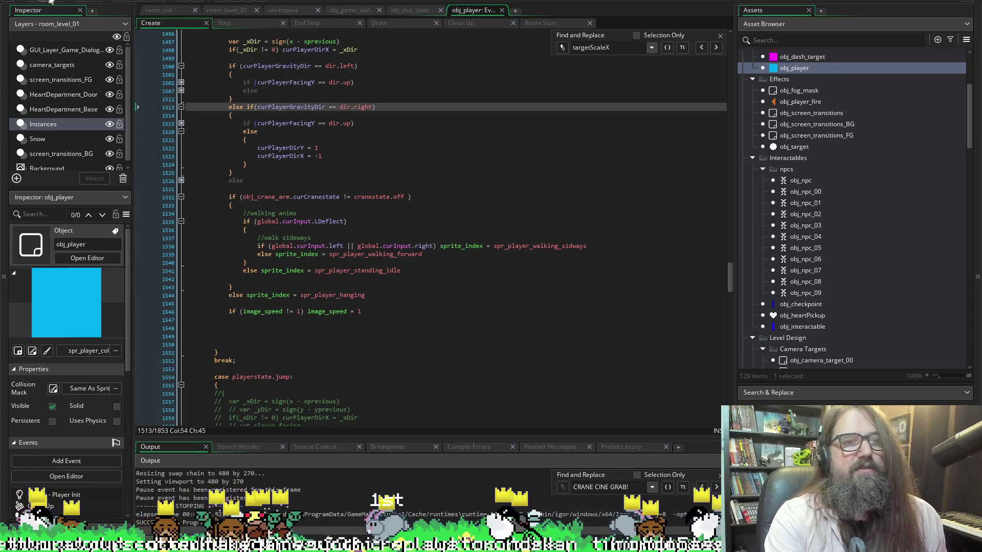
pyautogui.click(878, 174)
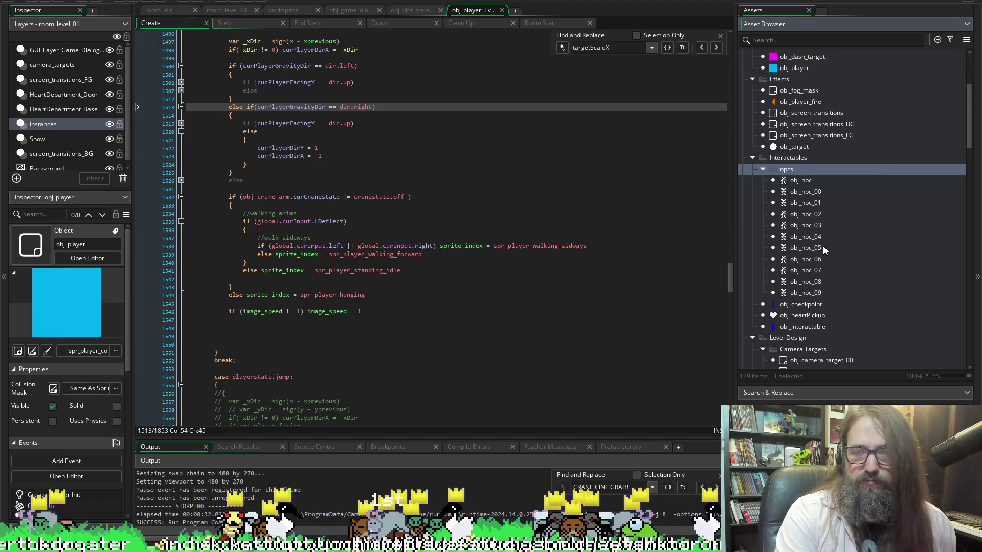
pyautogui.scroll(-12, 823, 248)
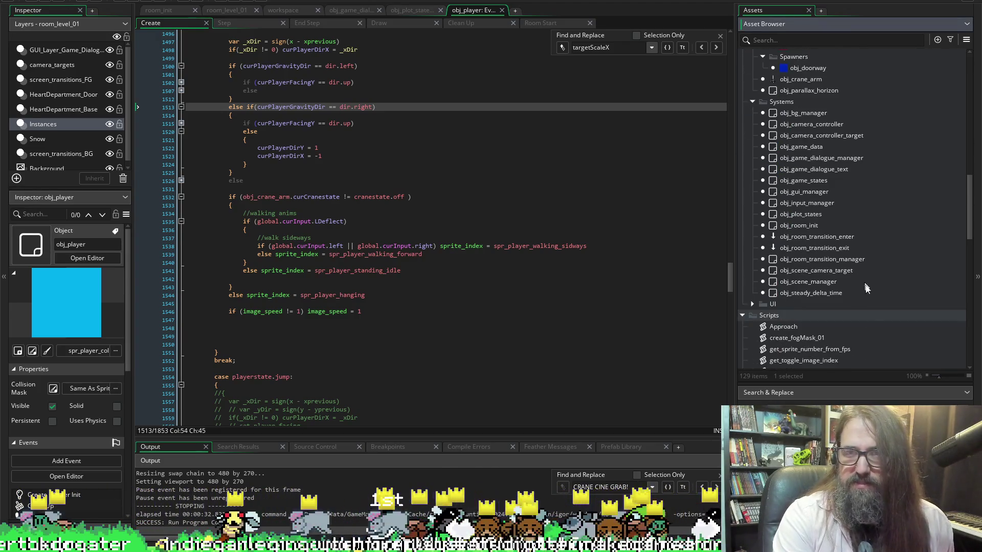
pyautogui.scroll(-5, 842, 218)
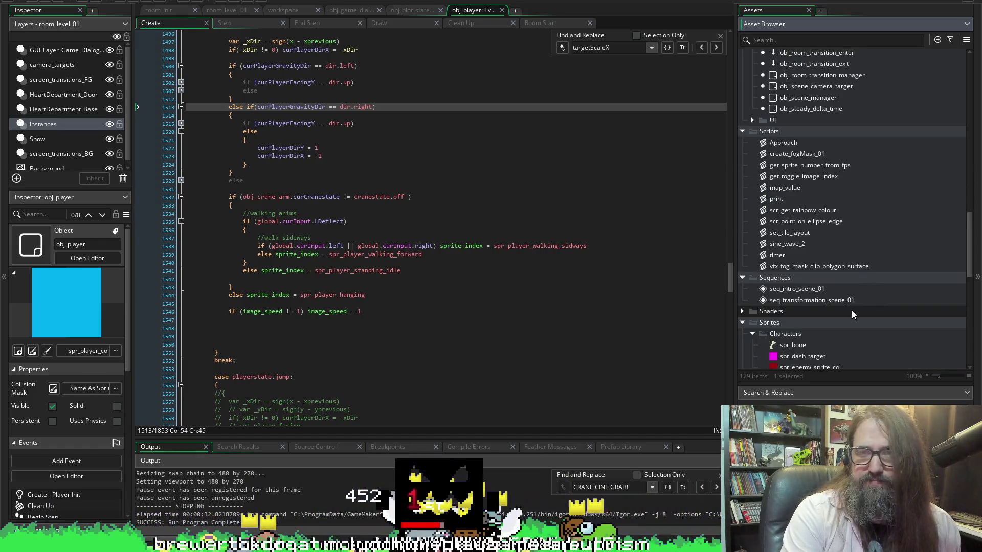
pyautogui.scroll(-3, 851, 310)
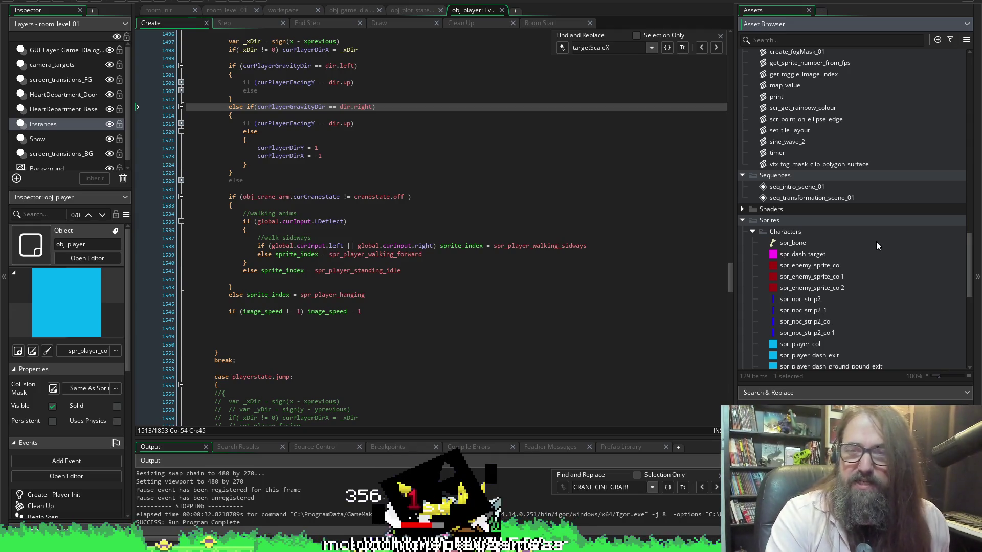
pyautogui.scroll(-3, 876, 241)
pyautogui.scroll(-5, 786, 332)
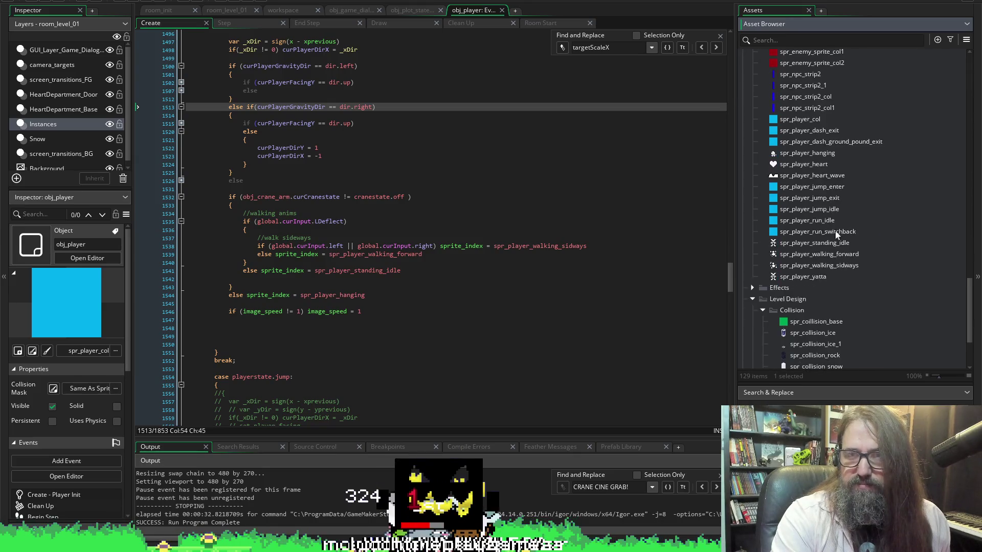
pyautogui.scroll(5, 772, 247)
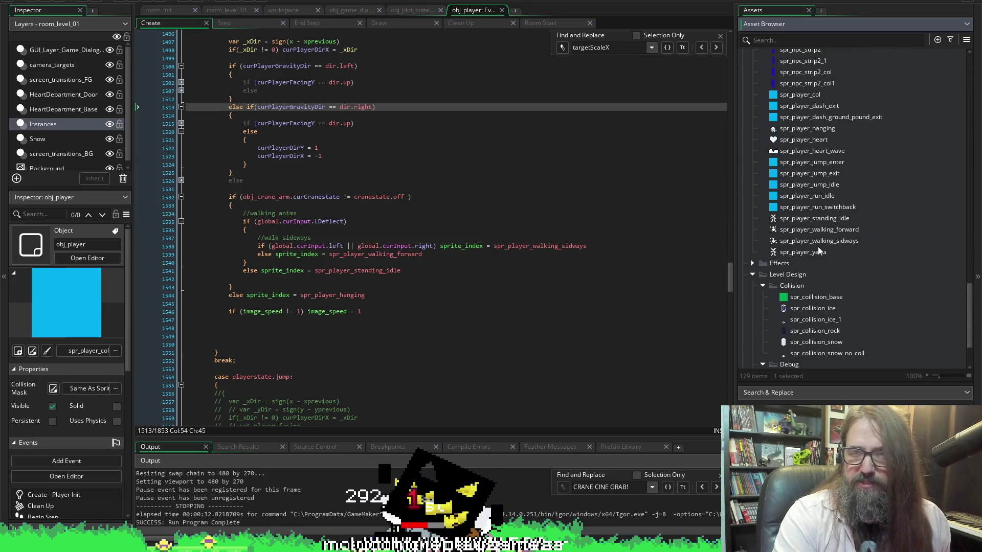
pyautogui.scroll(3, 869, 251)
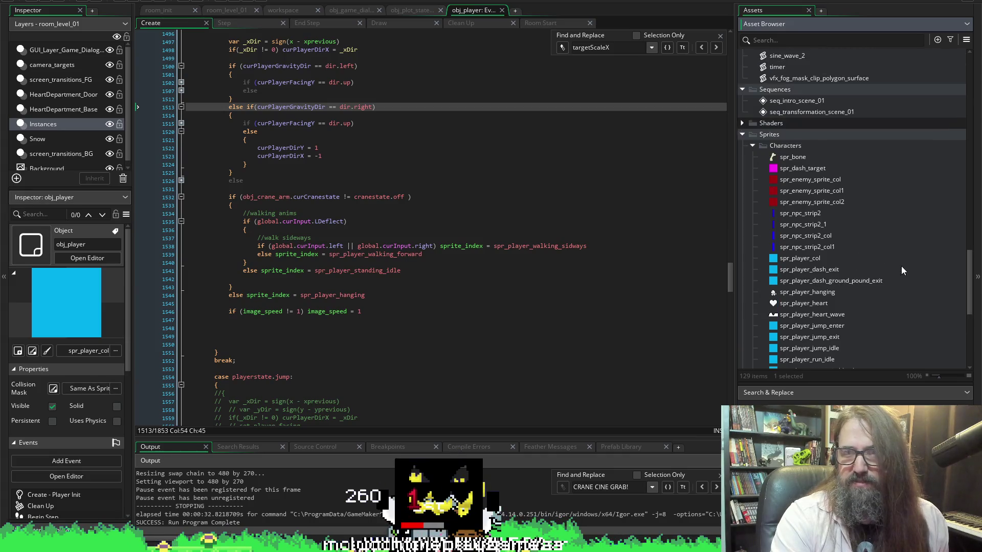
pyautogui.scroll(6, 894, 261)
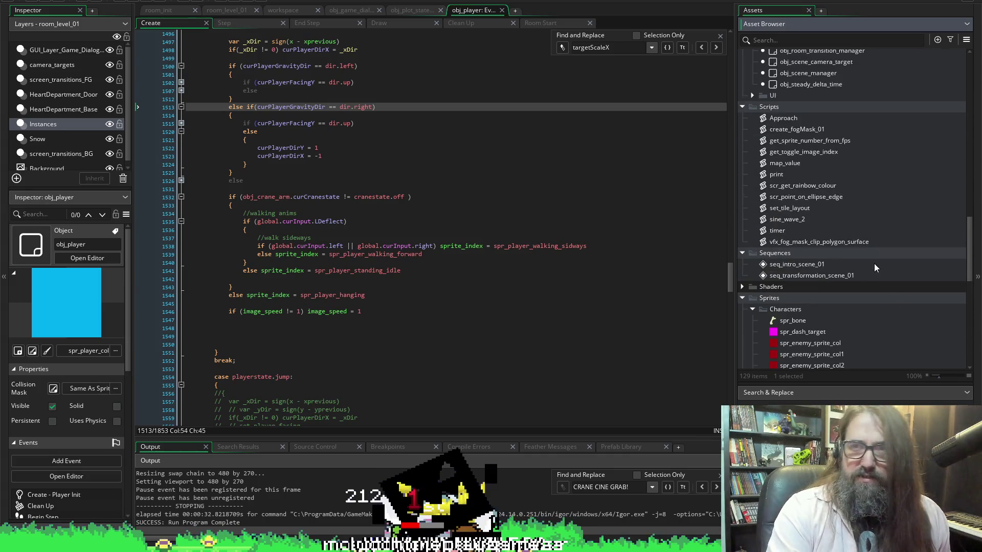
pyautogui.scroll(2, 852, 254)
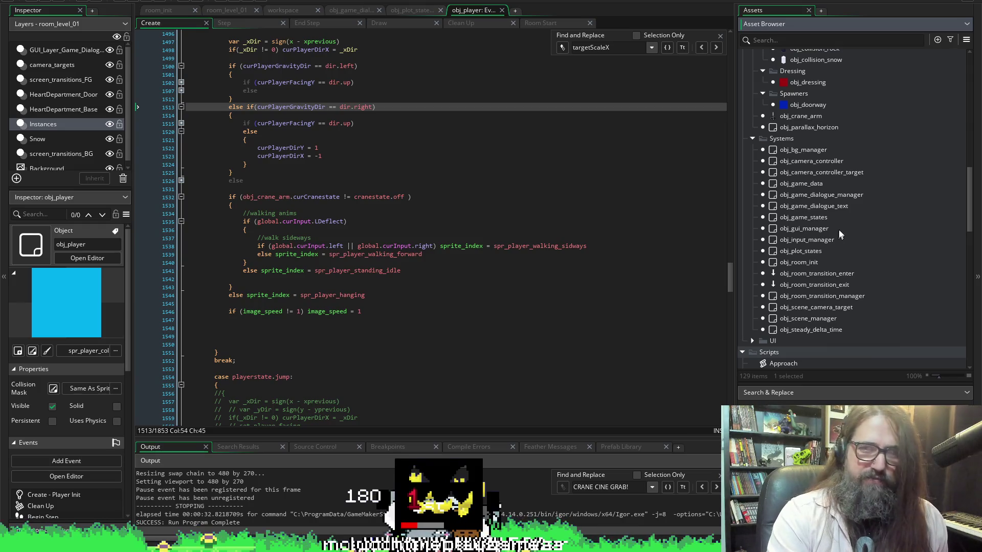
pyautogui.scroll(5, 841, 230)
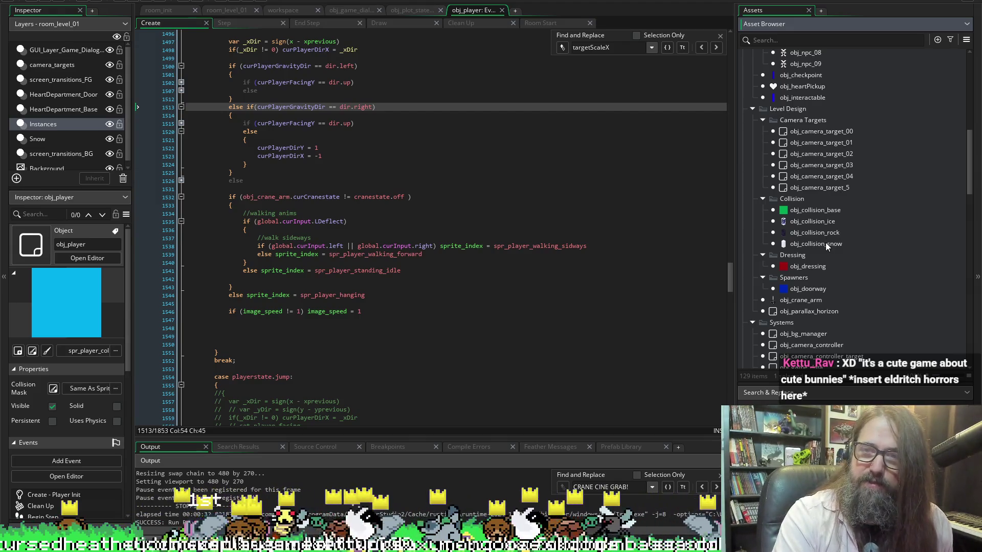
pyautogui.scroll(-2, 825, 242)
pyautogui.scroll(3, 822, 249)
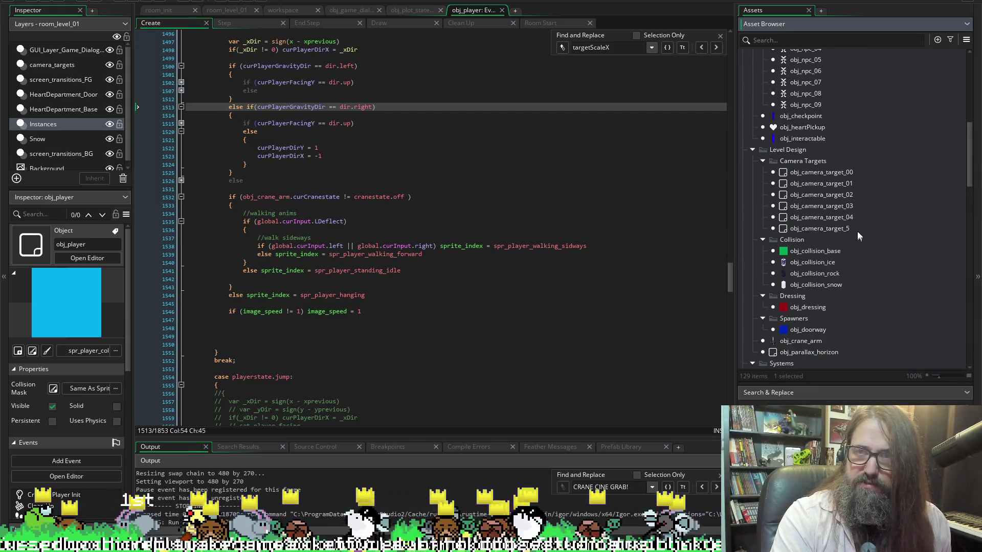
pyautogui.scroll(2, 839, 219)
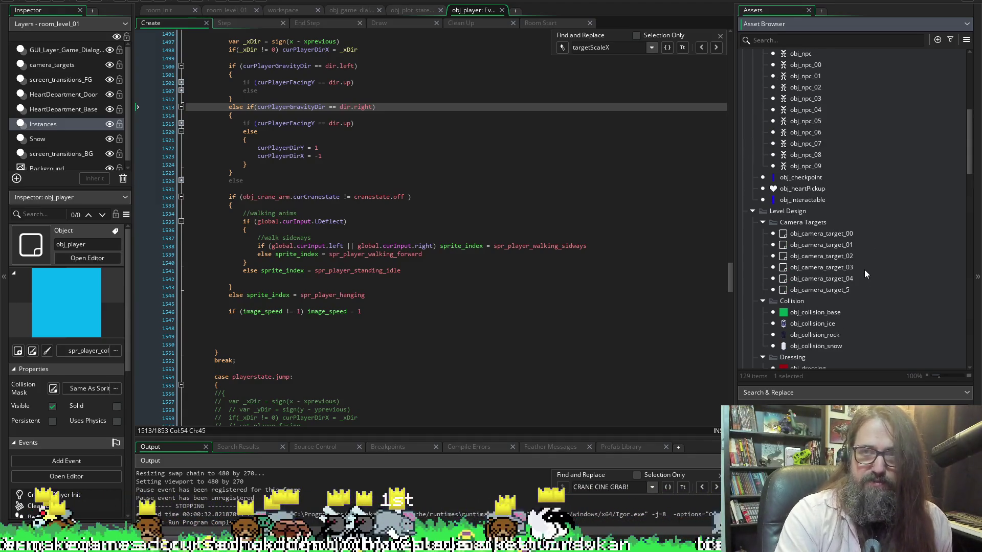
pyautogui.scroll(2, 864, 269)
pyautogui.scroll(2, 866, 231)
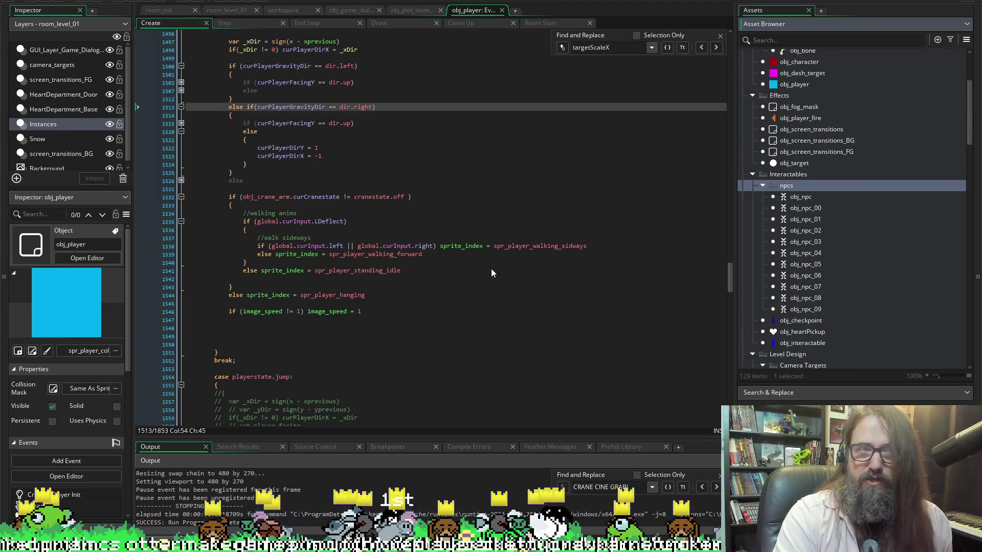
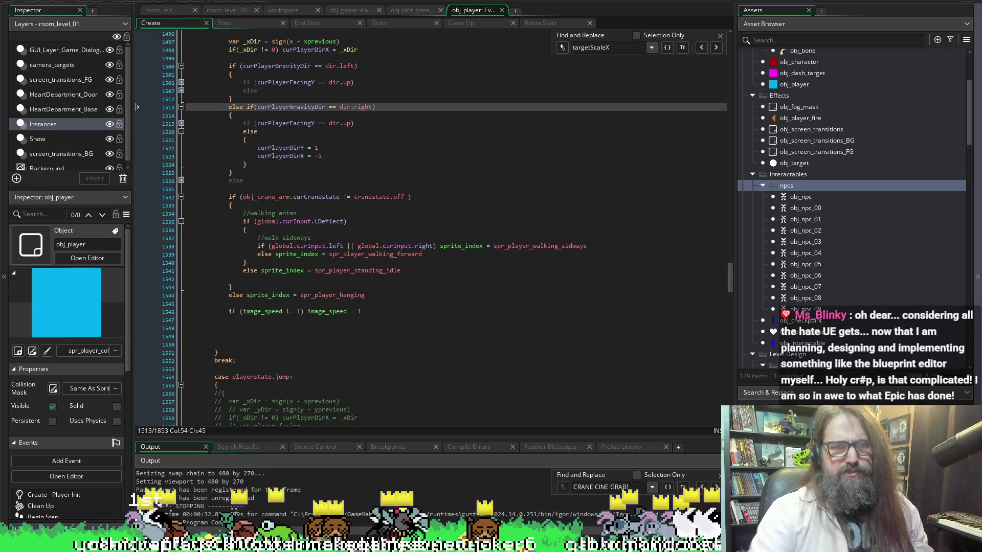
# Put the caret on obj_player's crane-state check line 1532, then switch to obj_crane_arm's End Step code.
pyautogui.click(271, 197)
pyautogui.middleClick(287, 199)
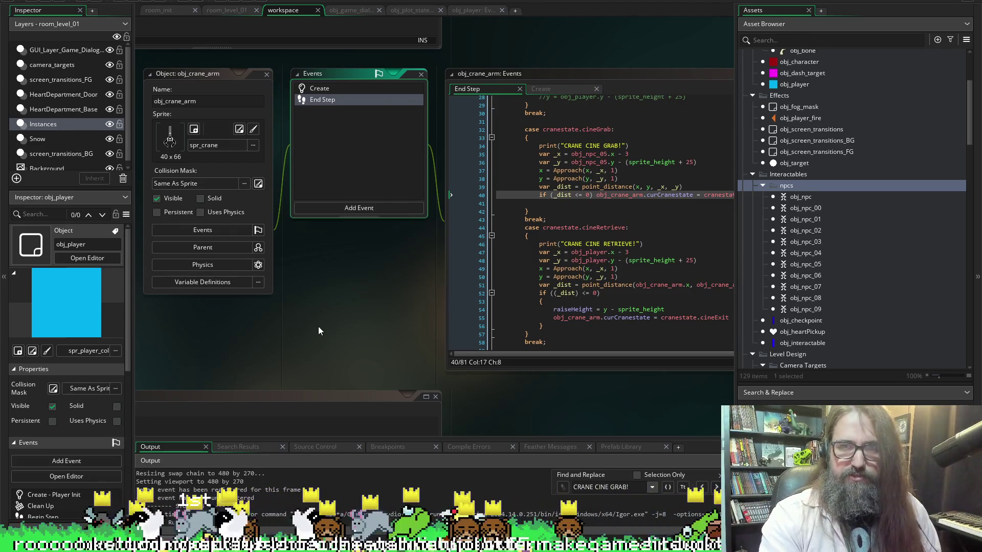
# Scroll the workspace so obj_crane_arm's End Step editor sits centred.
pyautogui.hscroll(2, 345, 334)
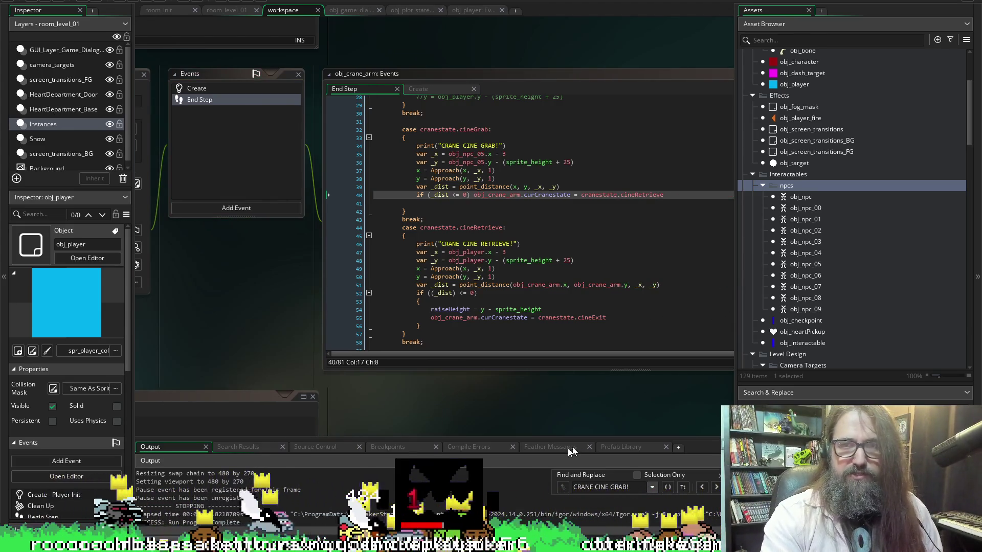
pyautogui.hscroll(3, 512, 417)
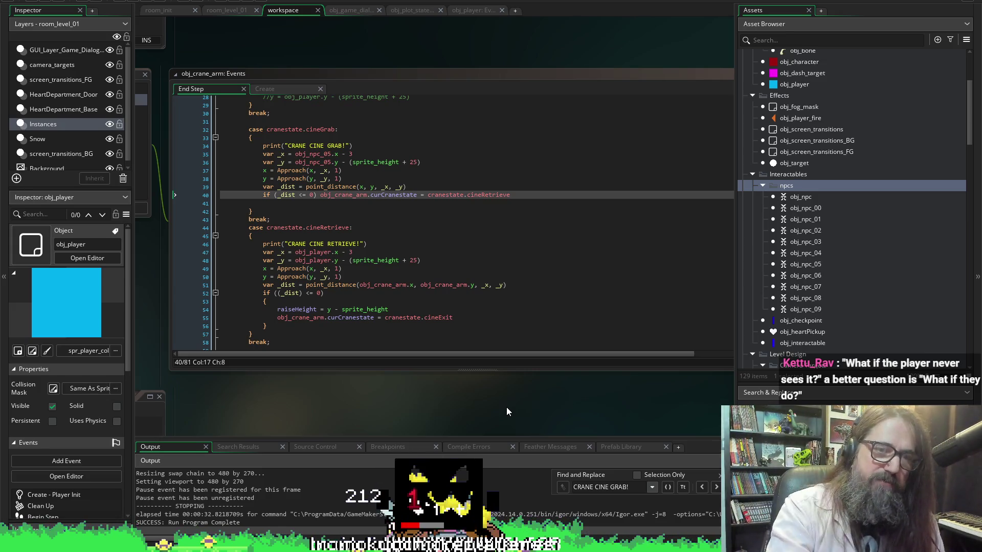
pyautogui.click(345, 219)
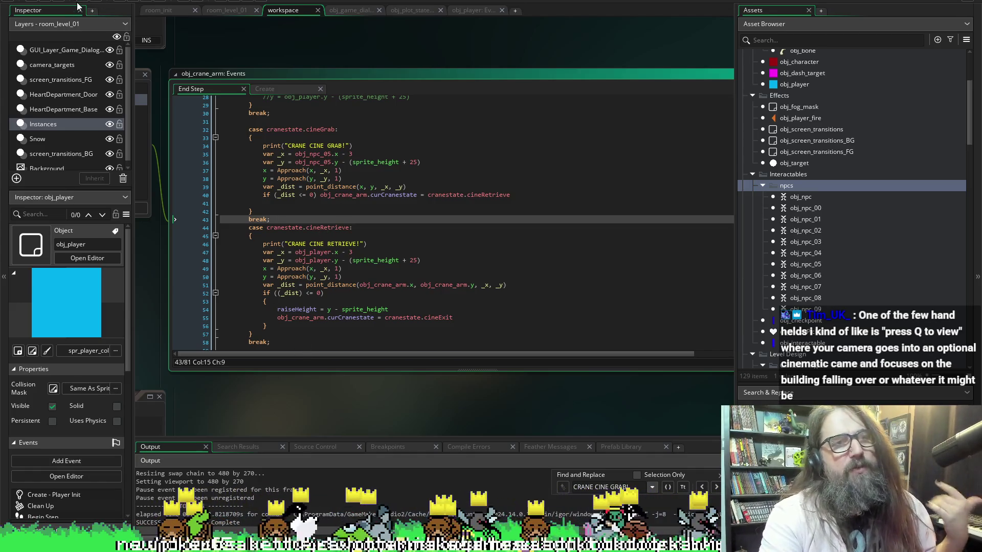
pyautogui.click(60, 2)
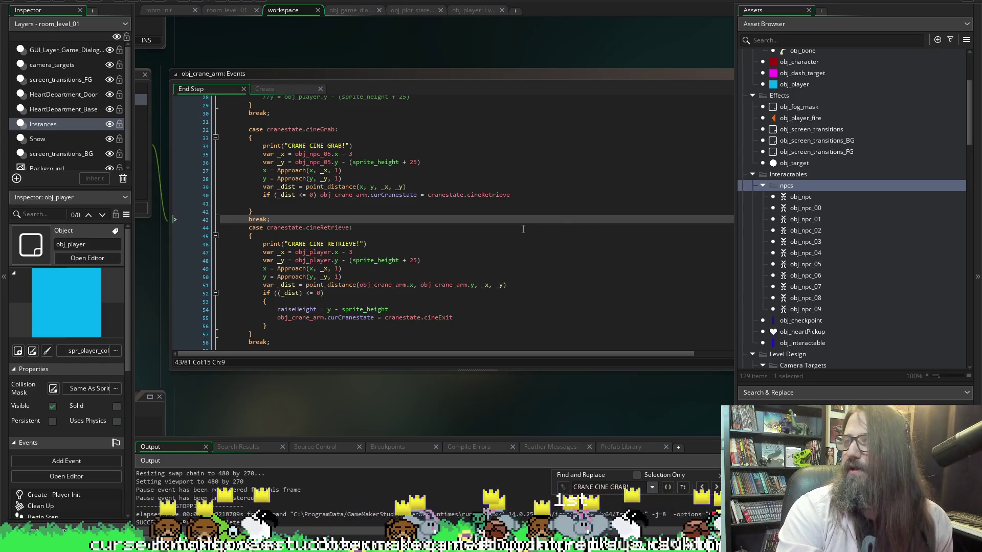
pyautogui.click(570, 186)
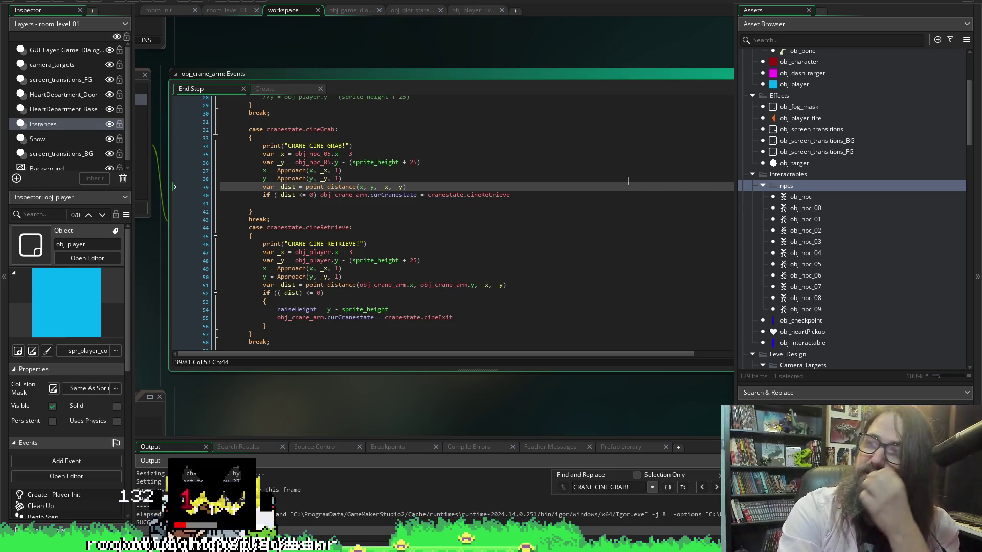
# Inspect the End Step raise case, selecting cranestate.off on line 25 to check its type.
pyautogui.click(261, 207)
pyautogui.scroll(-6, 290, 239)
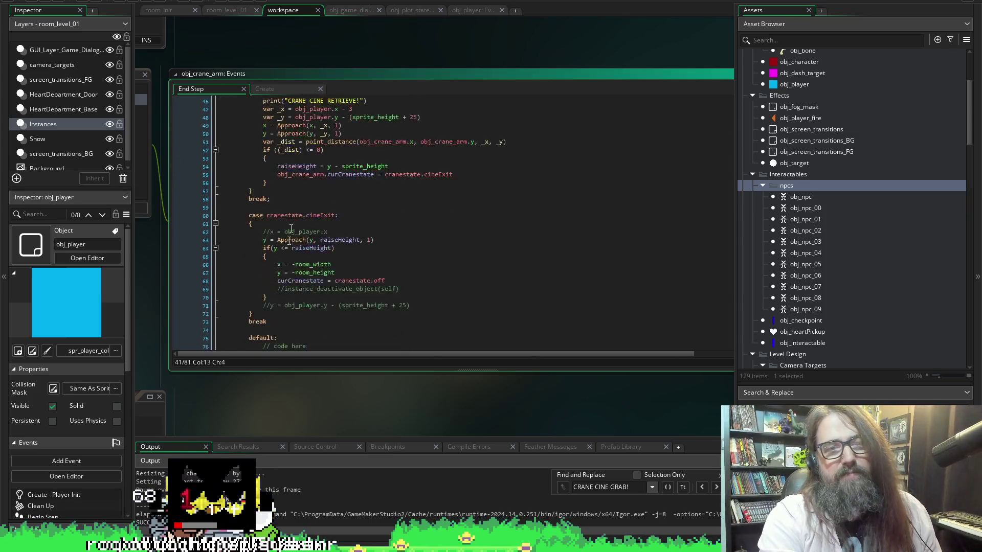
pyautogui.scroll(-3, 290, 239)
pyautogui.scroll(10, 306, 243)
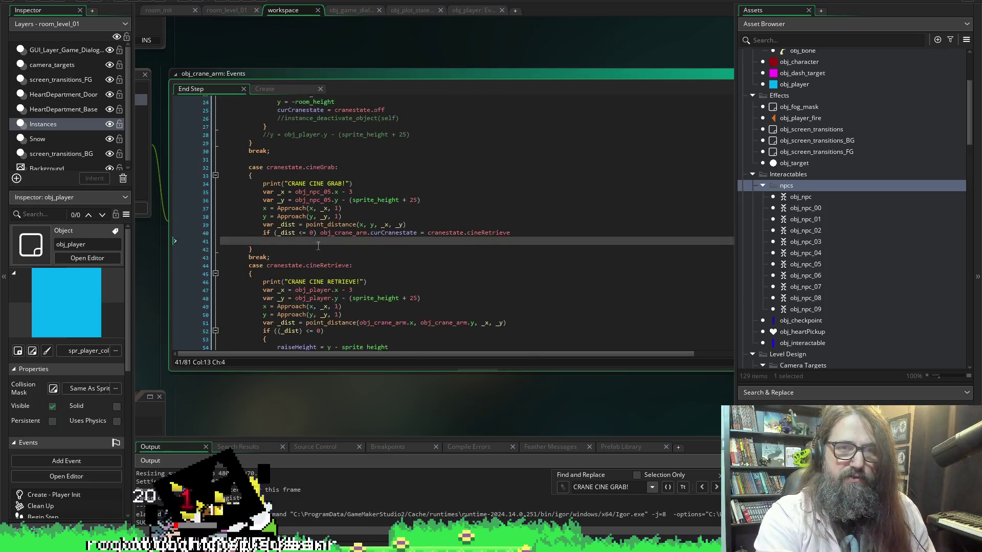
pyautogui.scroll(6, 318, 246)
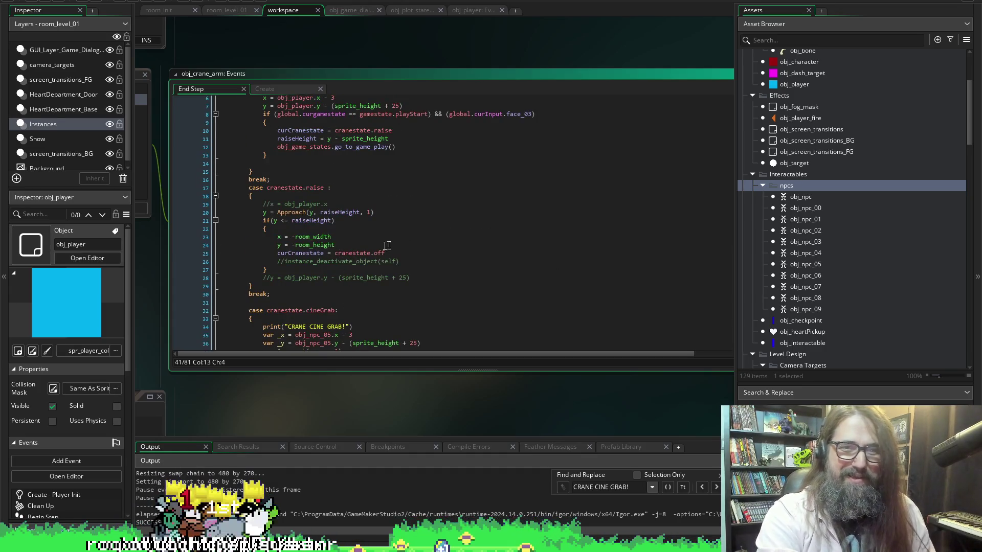
pyautogui.moveTo(385, 254); pyautogui.dragTo(334, 250)
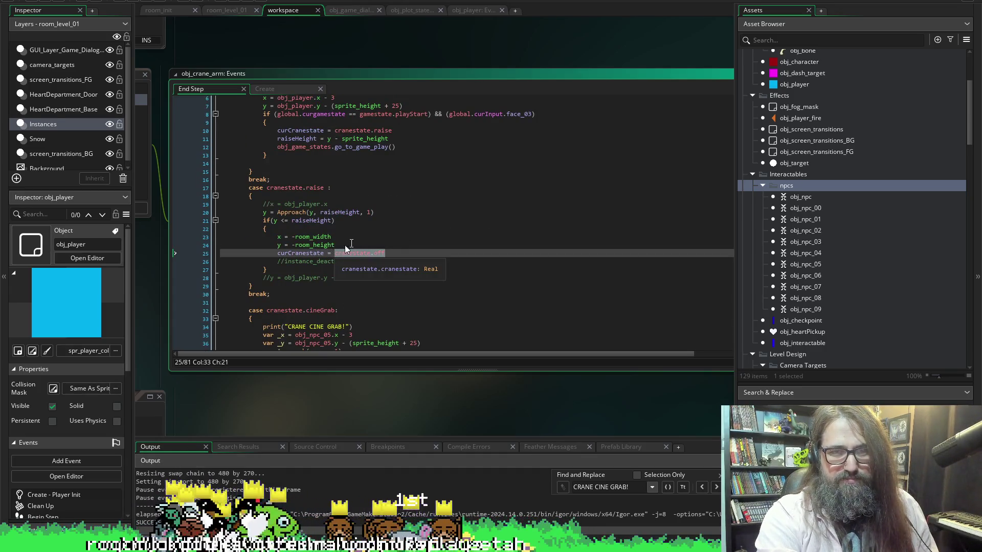
pyautogui.scroll(2, 348, 240)
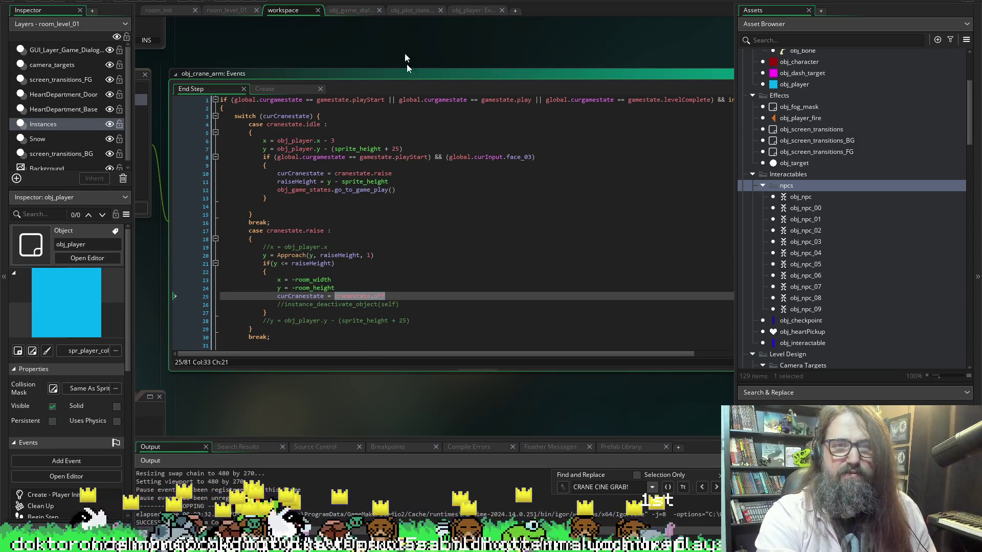
# Return to obj_player's Create event code and review lines 1531–1543.
pyautogui.click(468, 13)
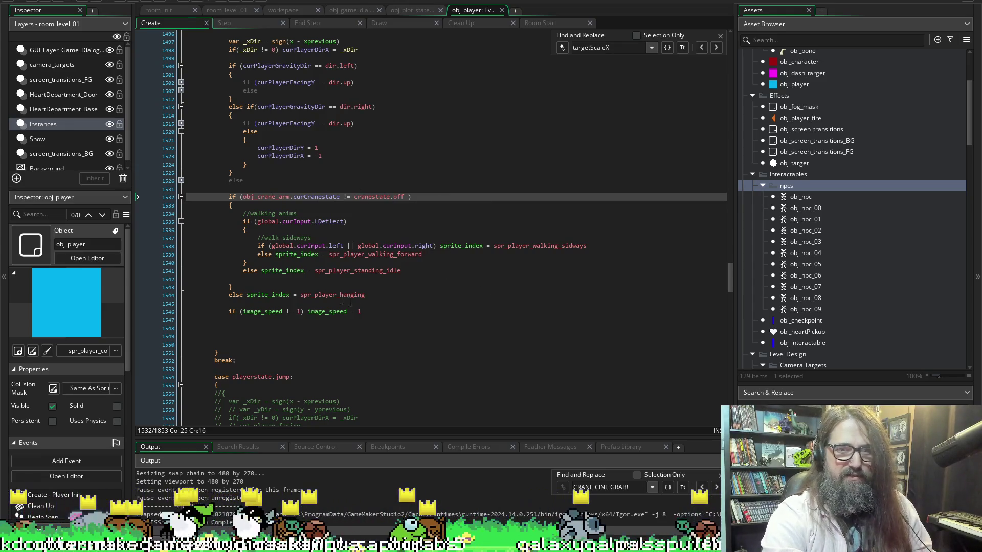
pyautogui.click(346, 190)
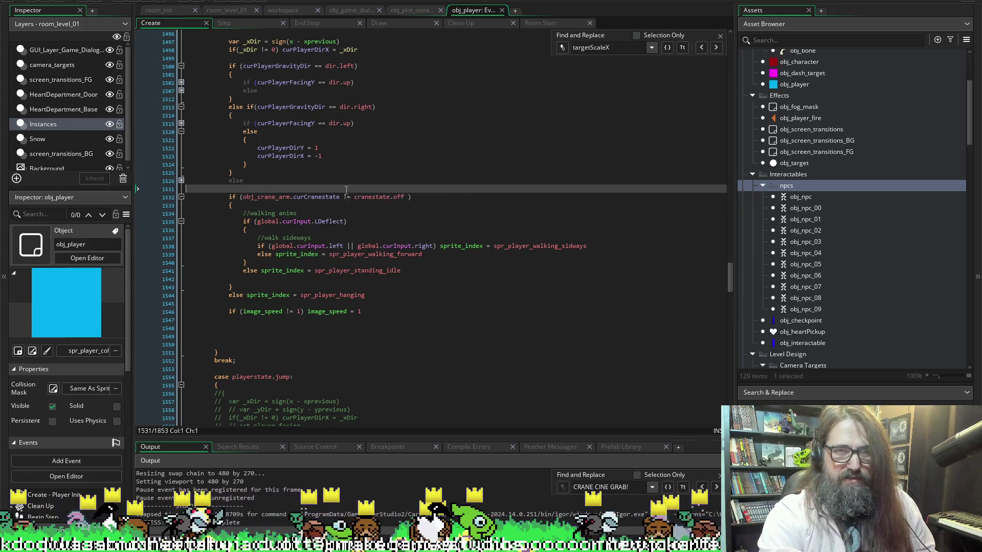
pyautogui.click(347, 197)
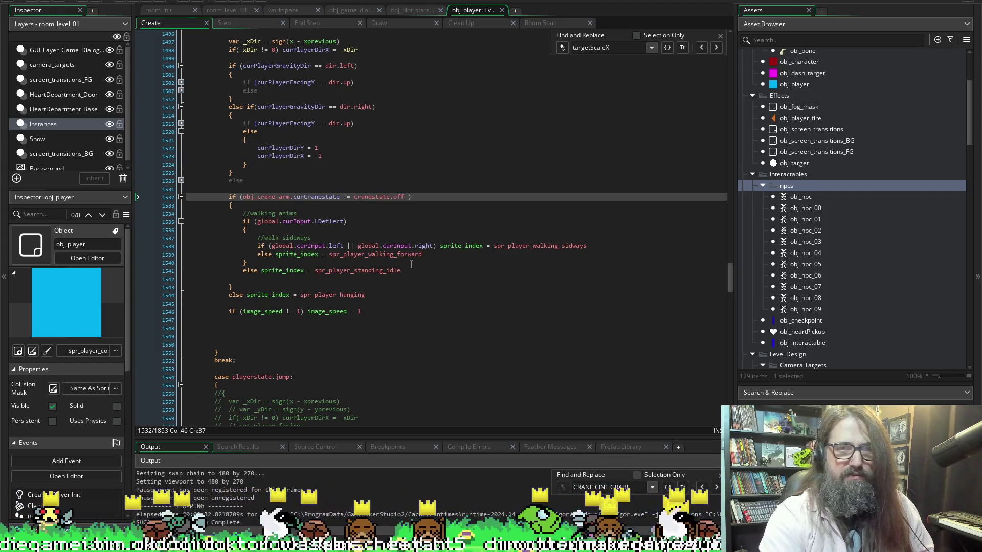
pyautogui.click(276, 287)
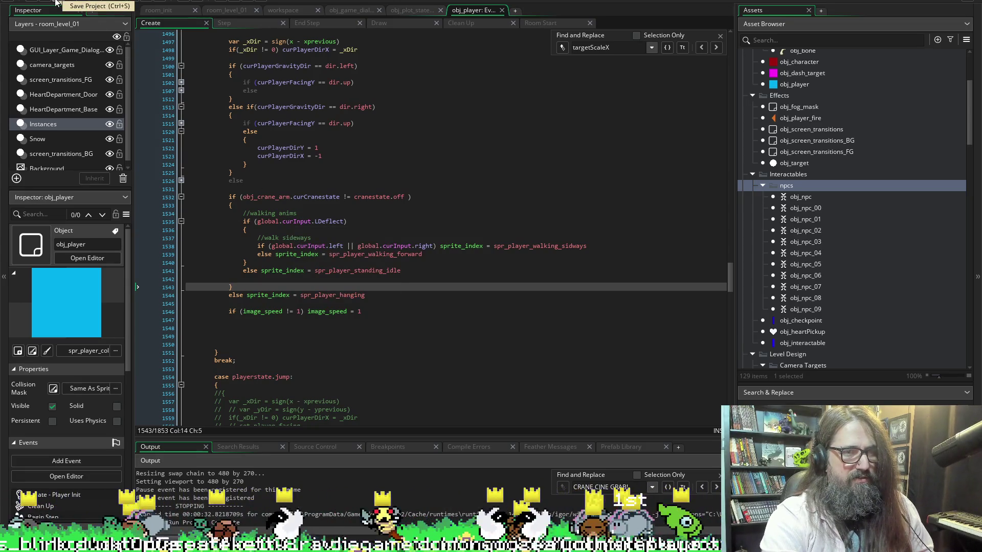
pyautogui.click(56, 3)
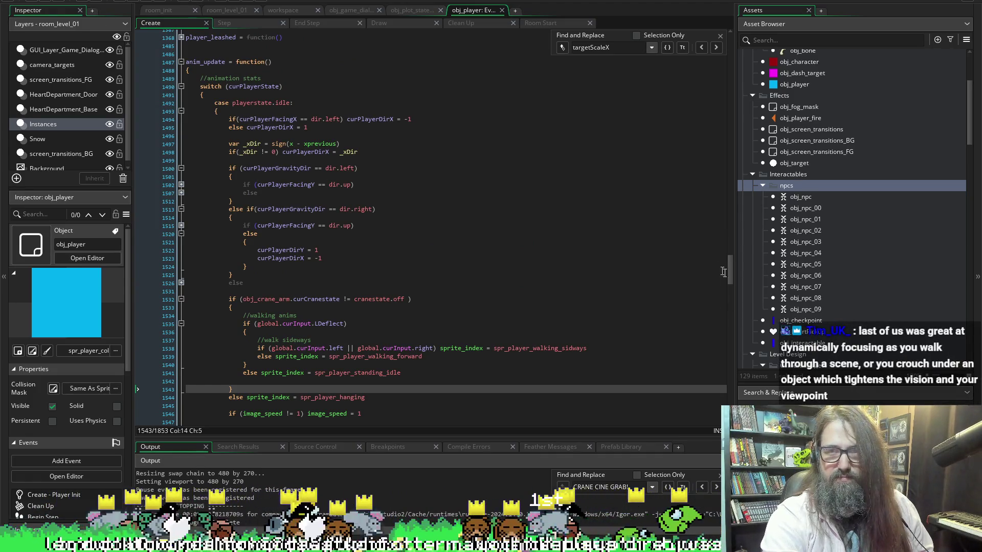
# Scroll up to line 1487 and select the anim_update function name.
pyautogui.scroll(10, 730, 224)
pyautogui.scroll(-15, 729, 223)
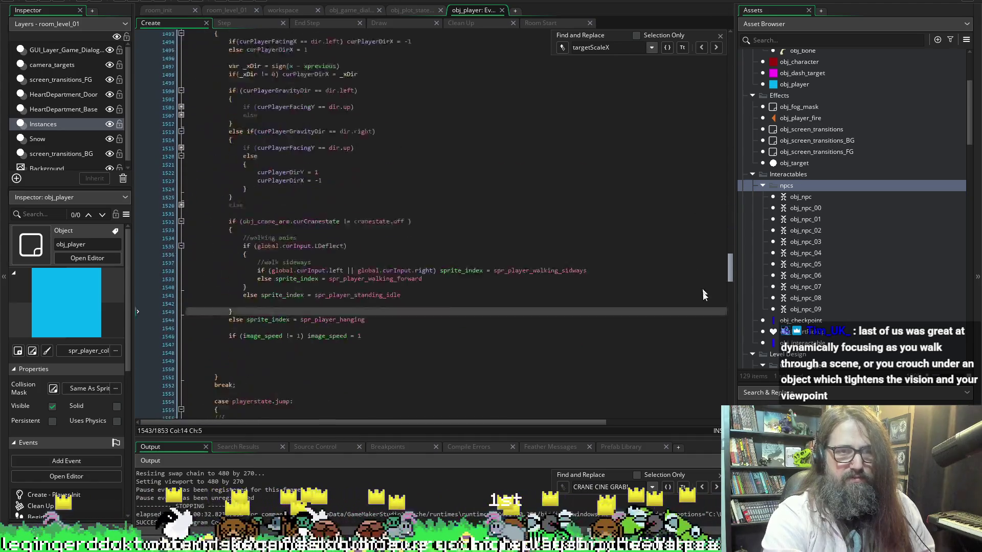
pyautogui.scroll(5, 708, 284)
pyautogui.doubleClick(206, 41)
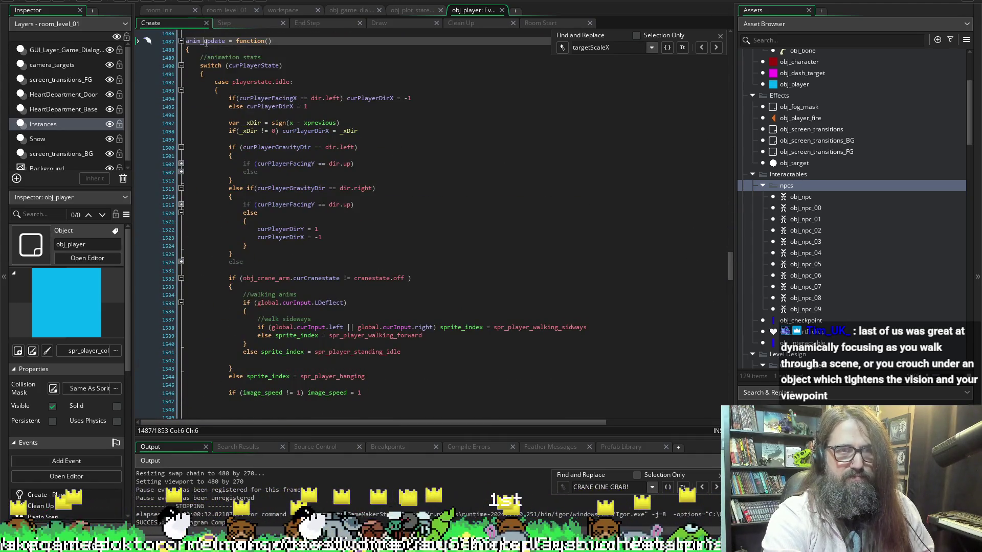
pyautogui.click(225, 23)
# Search the Step event for anim_update to reach its call at line 381, then check line 377.
pyautogui.hotkey('ctrl', 'f')
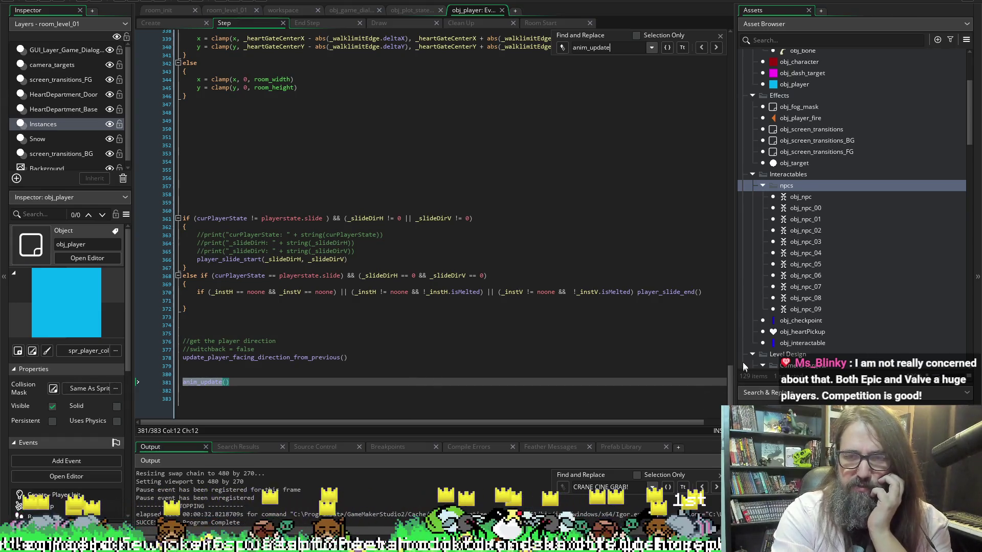
pyautogui.click(533, 348)
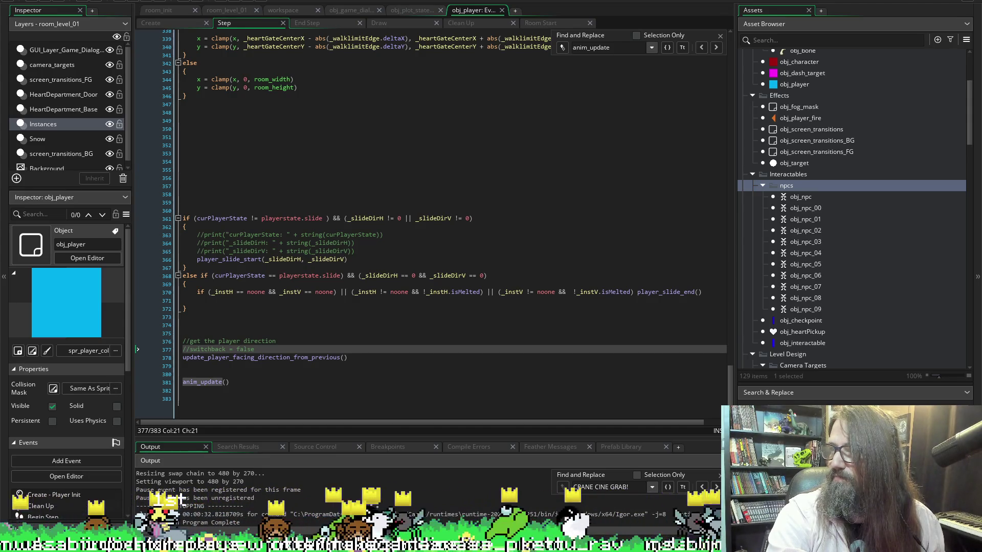
# Bring the YouTube window up, play then pause the cutscene, and mute the sound.
pyautogui.hotkey('alt', 'Tab')
pyautogui.moveTo(463, 213); pyautogui.dragTo(489, 56)
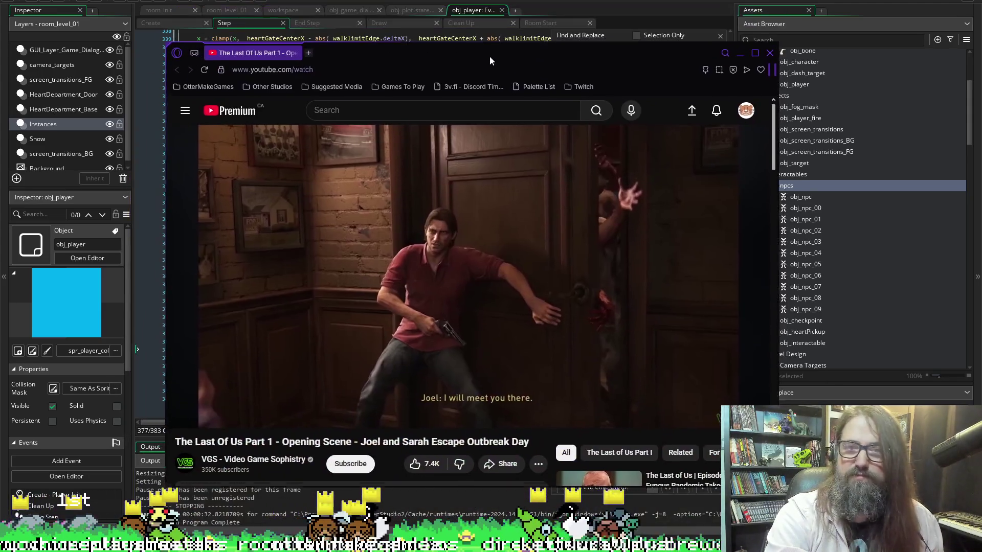
pyautogui.click(611, 218)
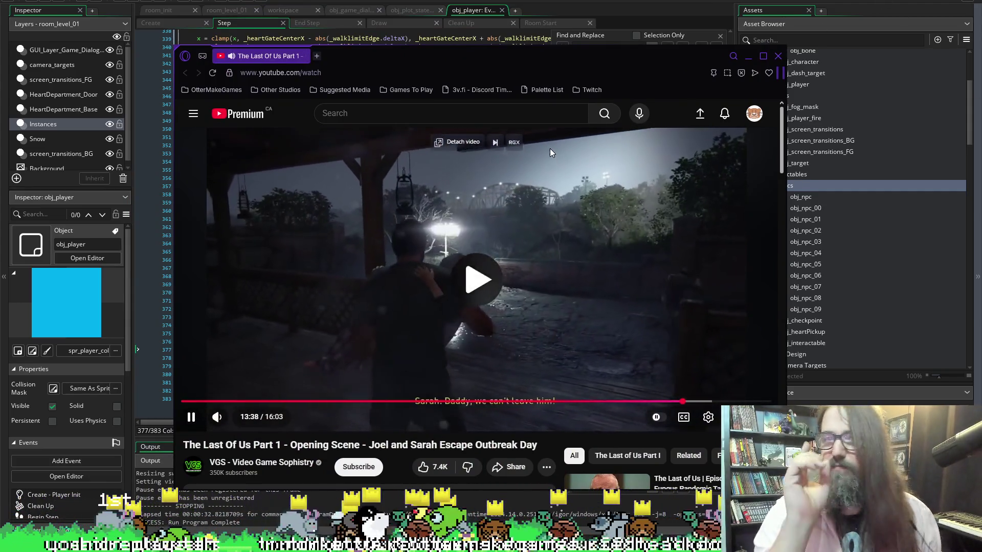
pyautogui.click(550, 148)
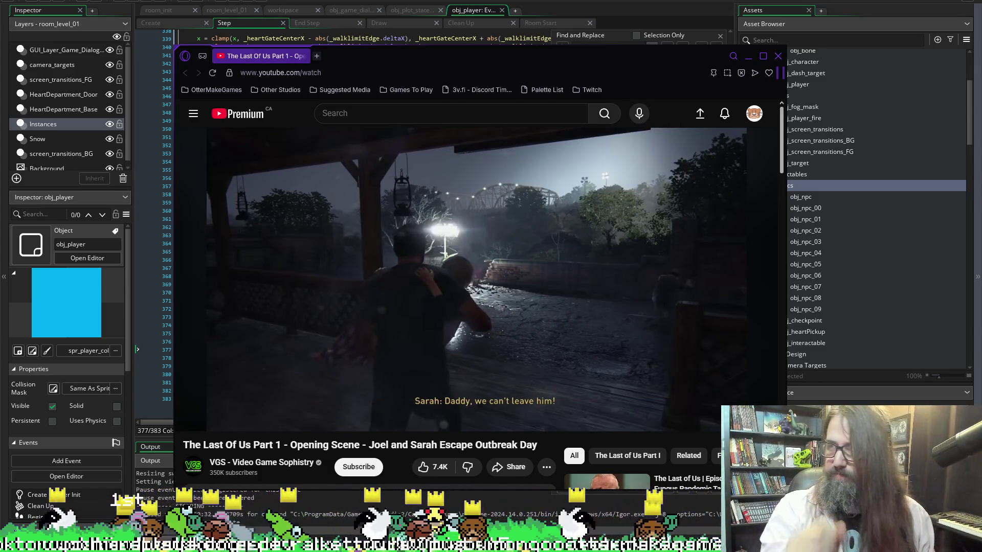
pyautogui.scroll(-8, 603, 308)
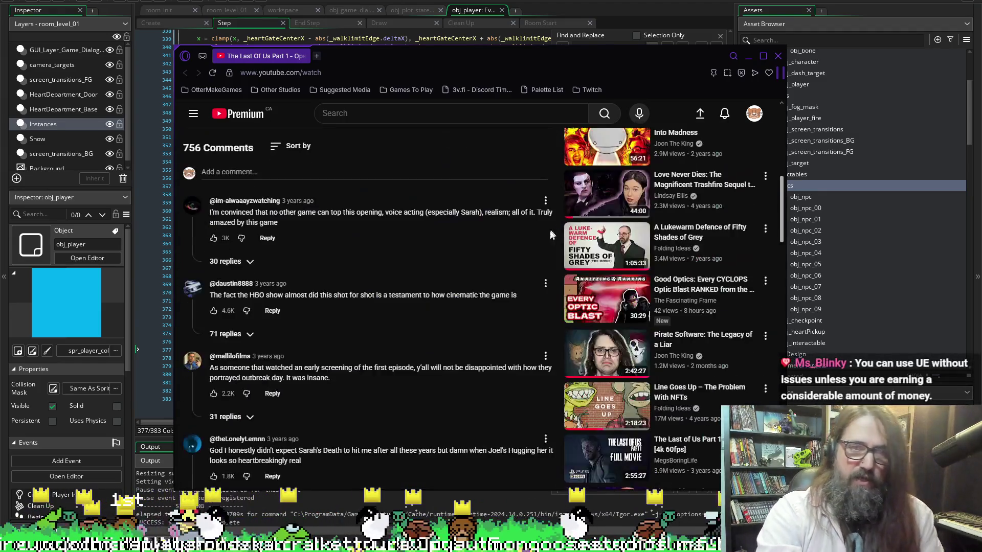
pyautogui.scroll(7, 550, 229)
pyautogui.scroll(1, 507, 234)
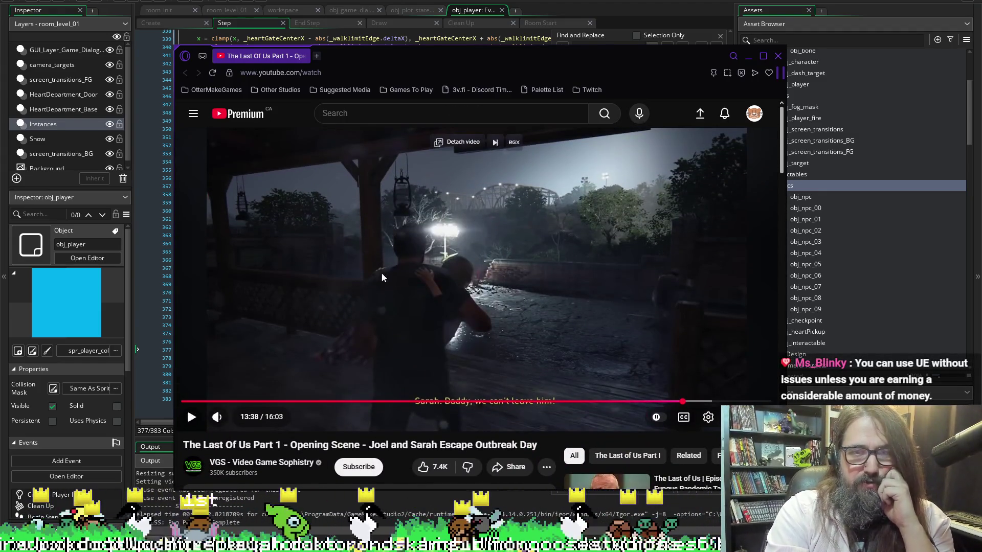
pyautogui.click(217, 416)
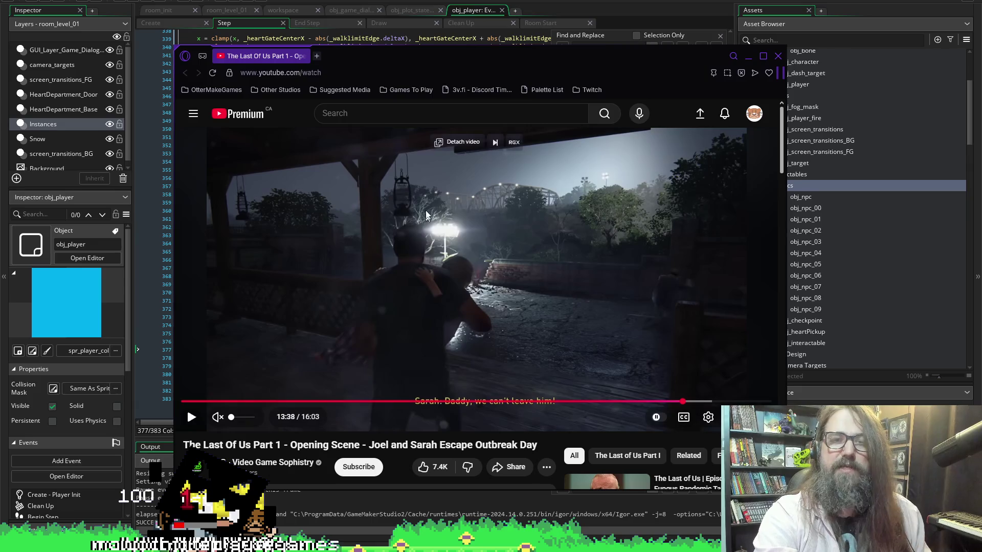
# Scrub the video between 13:27 and 13:41, ending paused at 13:33.
pyautogui.click(676, 402)
pyautogui.click(700, 288)
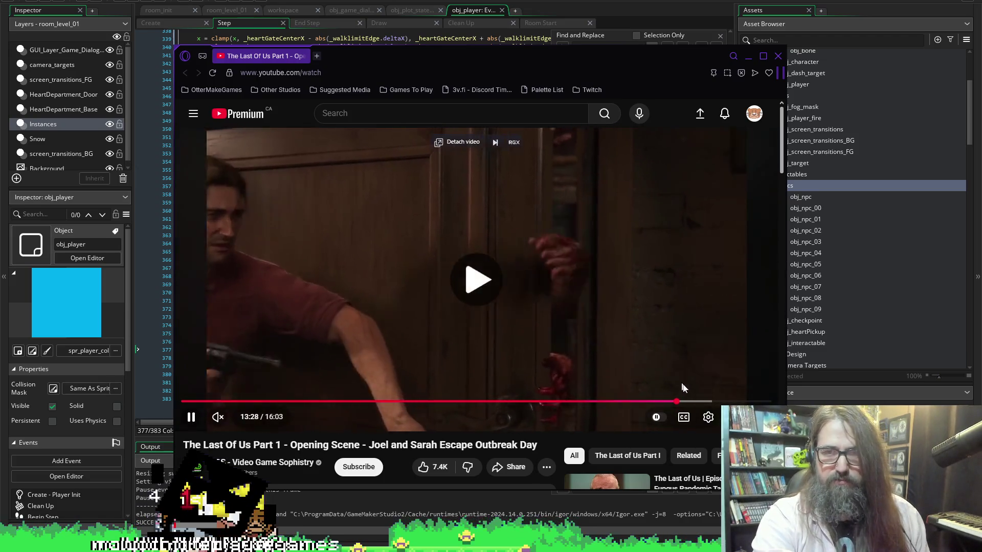
pyautogui.click(685, 400)
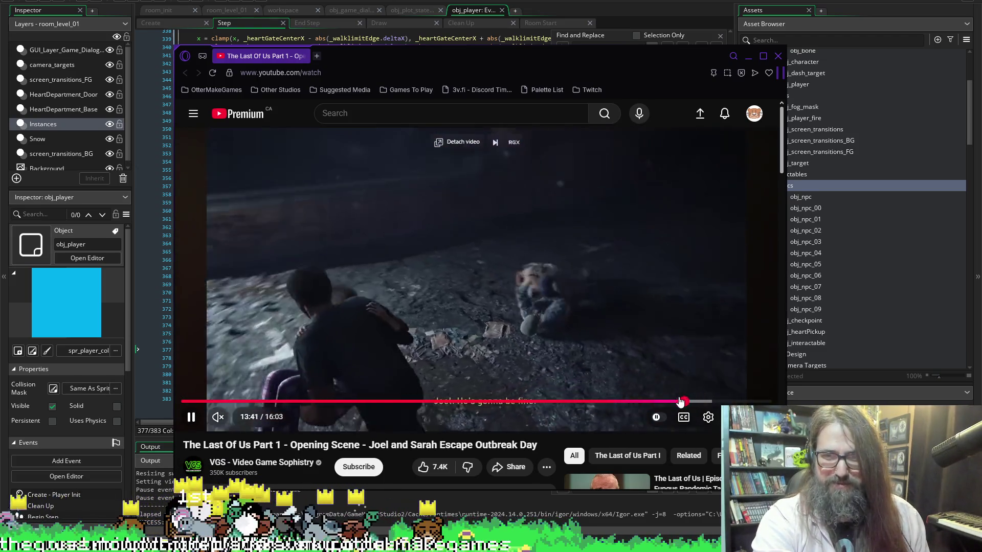
pyautogui.press('k')
pyautogui.click(681, 402)
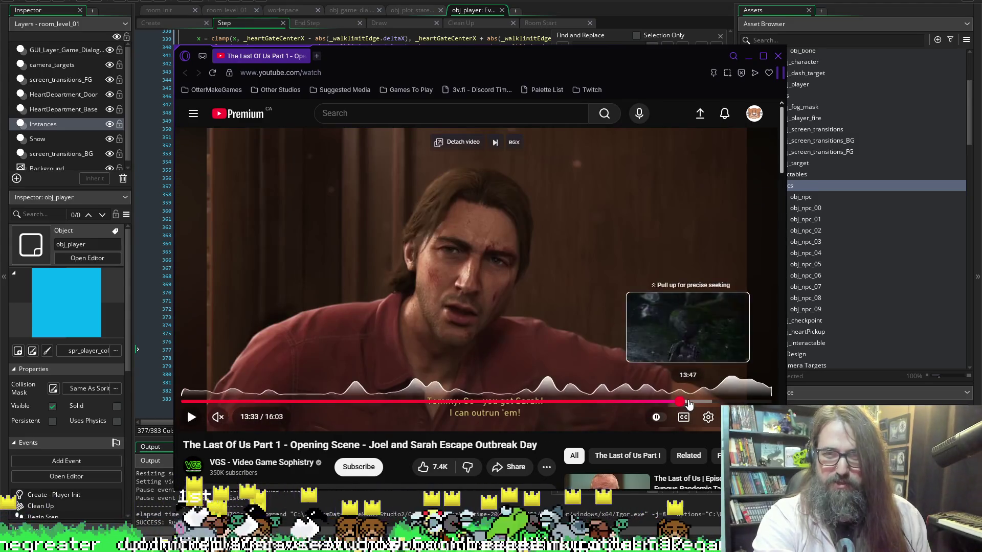